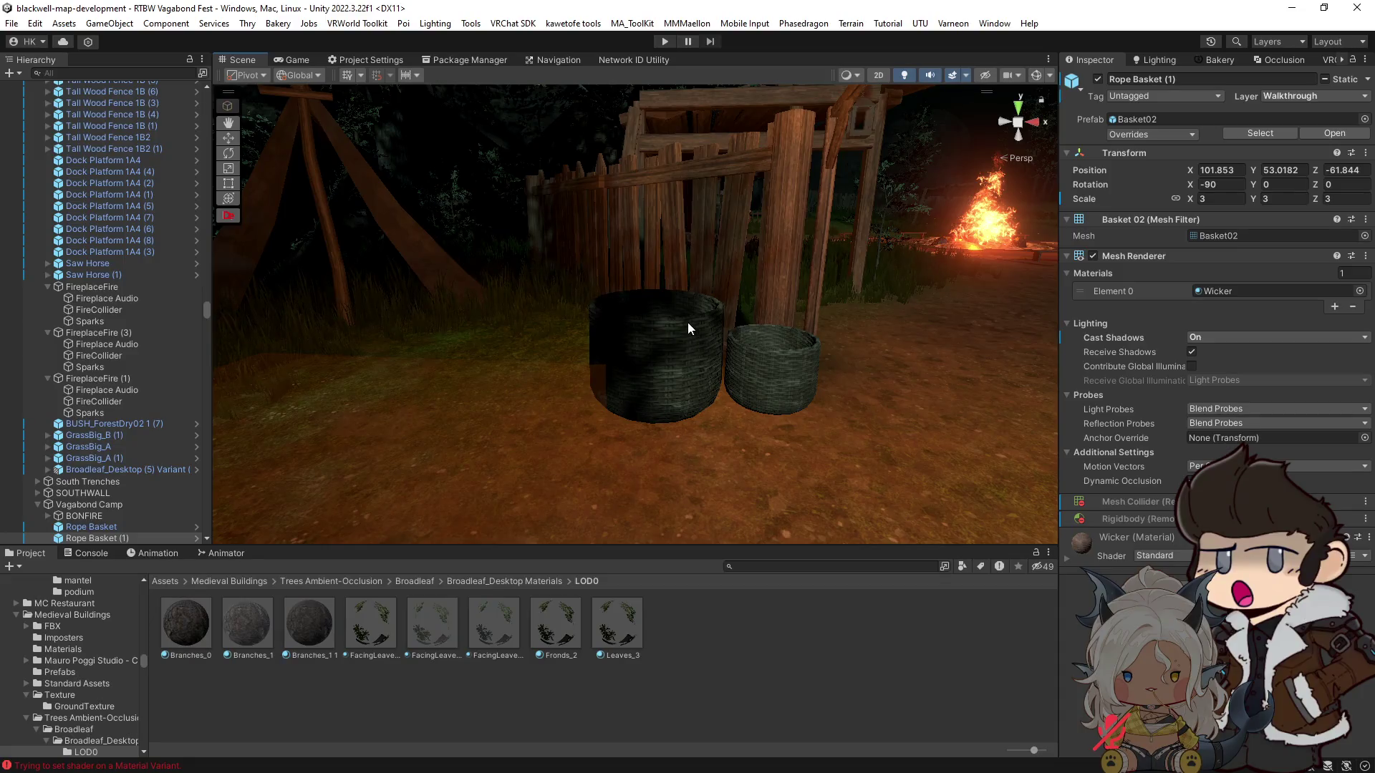
# Step: Change the Wicker material on Rope Basket (1) from Standard to the Silent/Filamented shader
pyautogui.click(1050, 75)
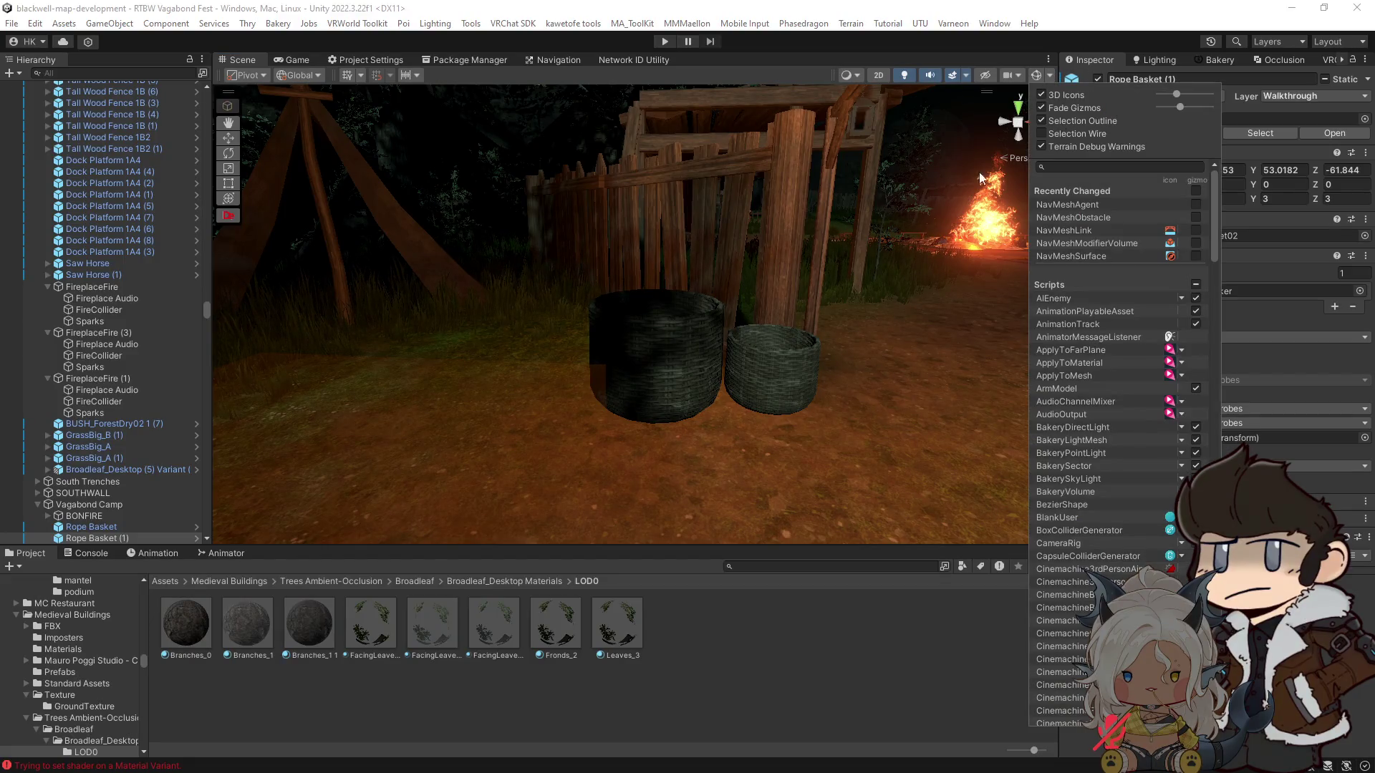
pyautogui.moveTo(793, 365); pyautogui.dragTo(784, 322)
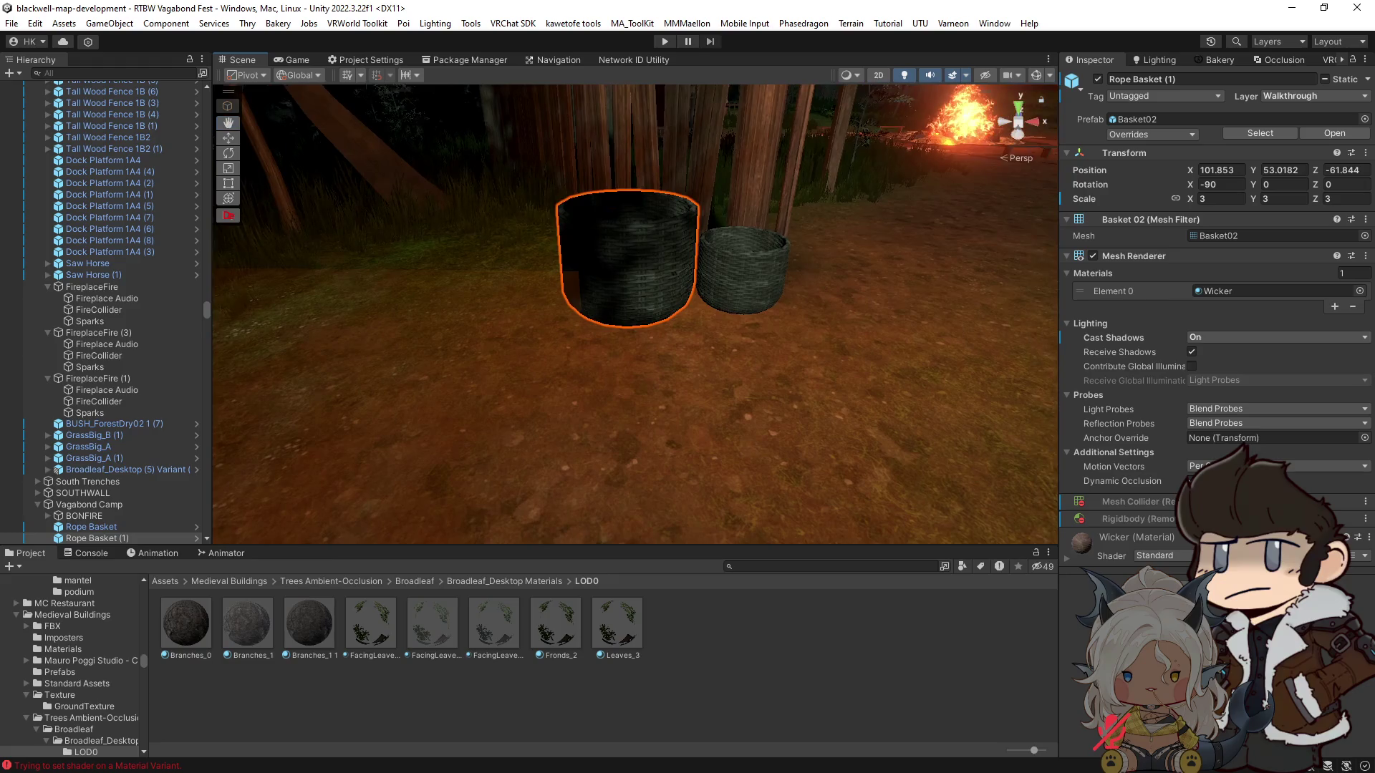
pyautogui.click(1160, 556)
pyautogui.write('FIL')
pyautogui.click(1210, 391)
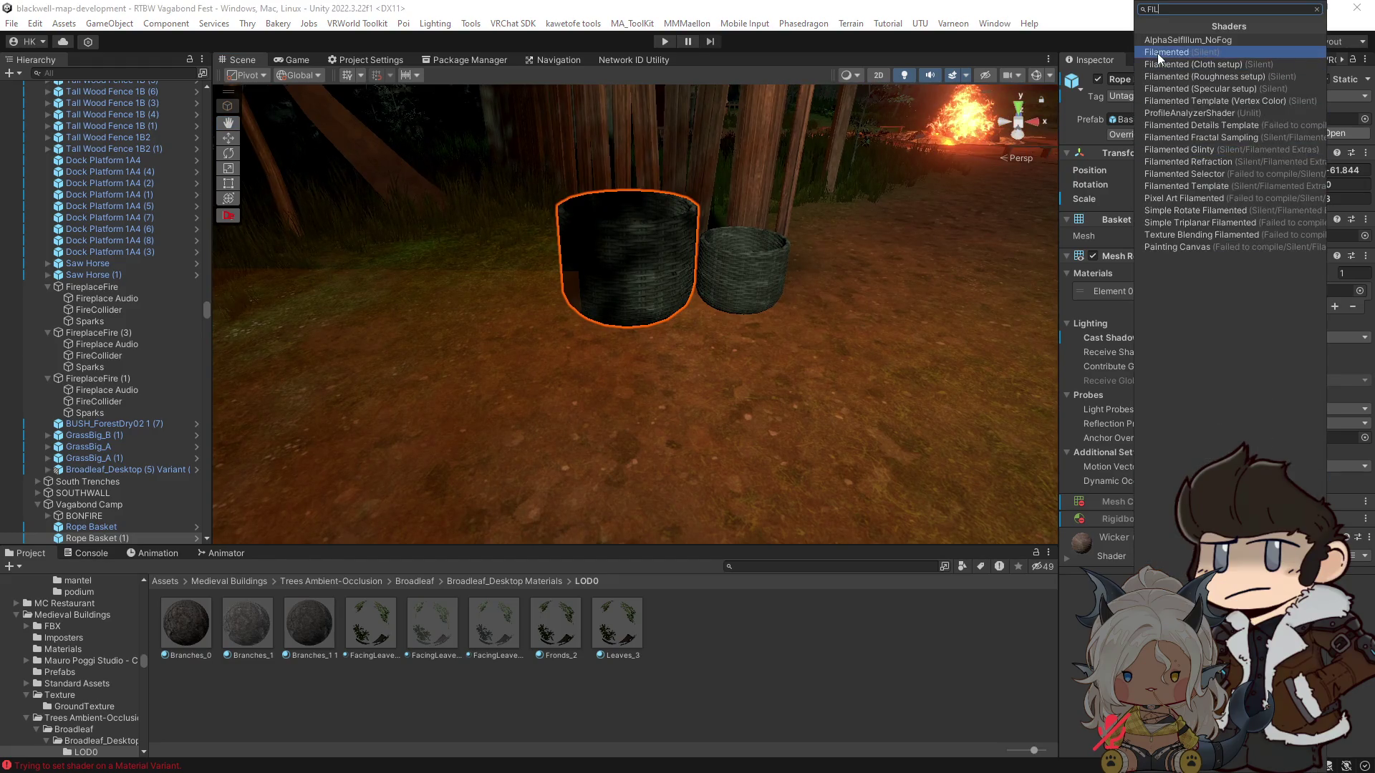
pyautogui.click(1157, 53)
pyautogui.click(1071, 561)
pyautogui.scroll(-2, 1072, 565)
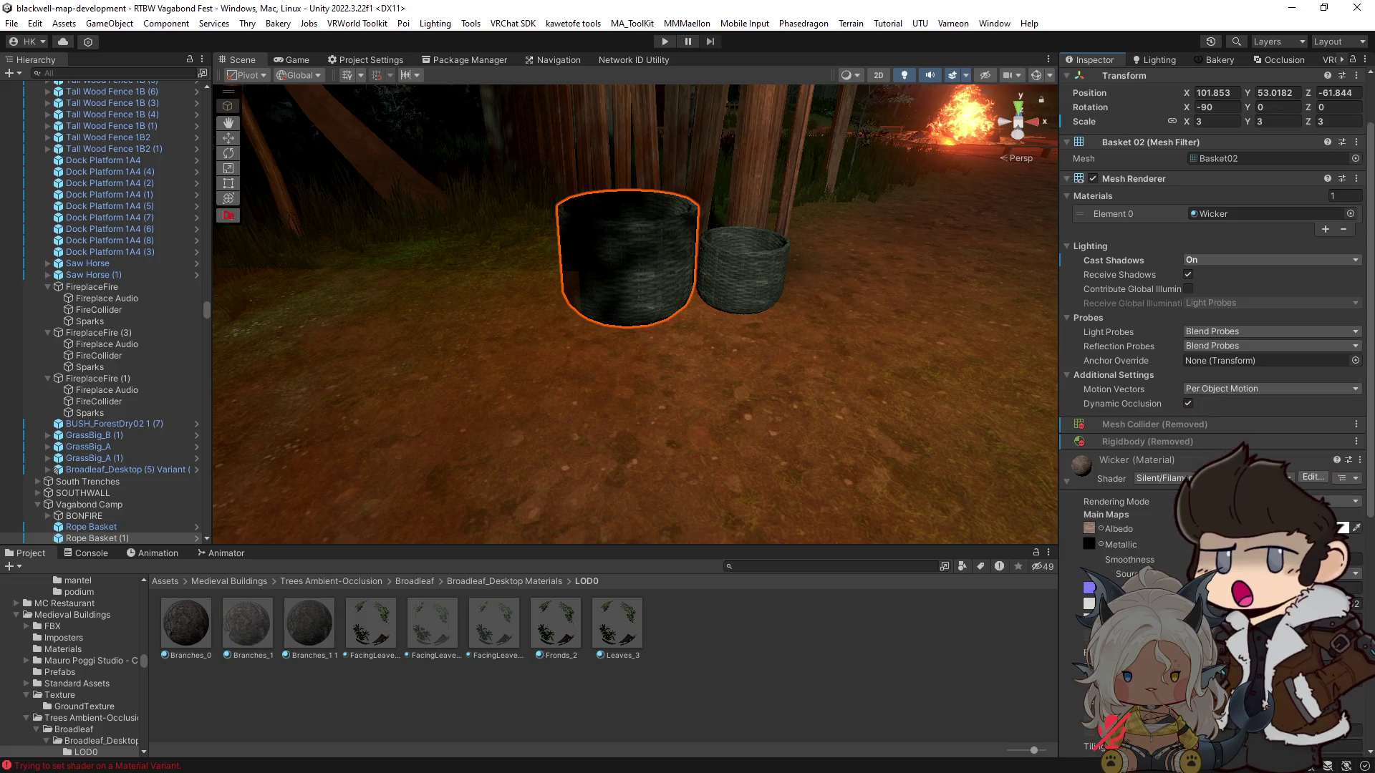
# Step: Locate the Wicker_m metallic texture in the project and move the view closer to the baskets
pyautogui.click(1089, 543)
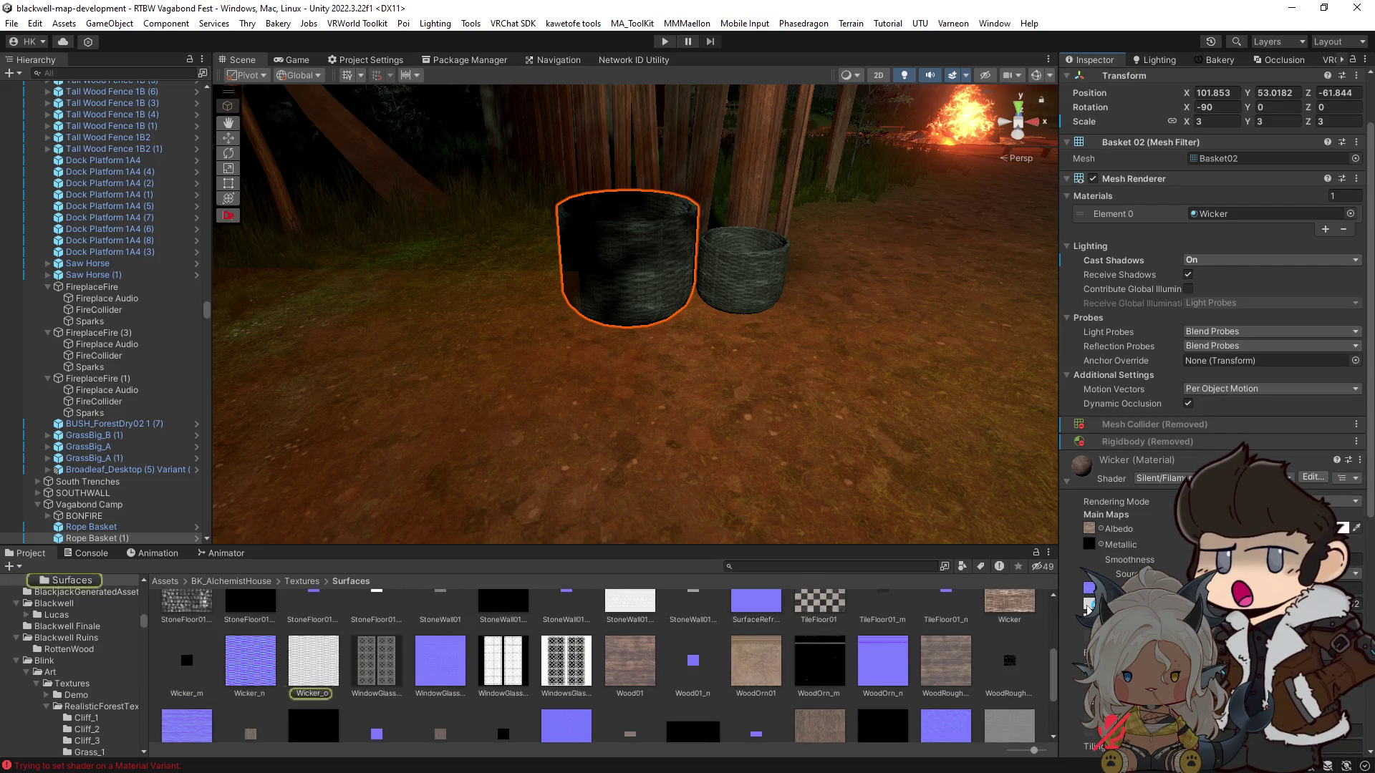
pyautogui.click(1091, 543)
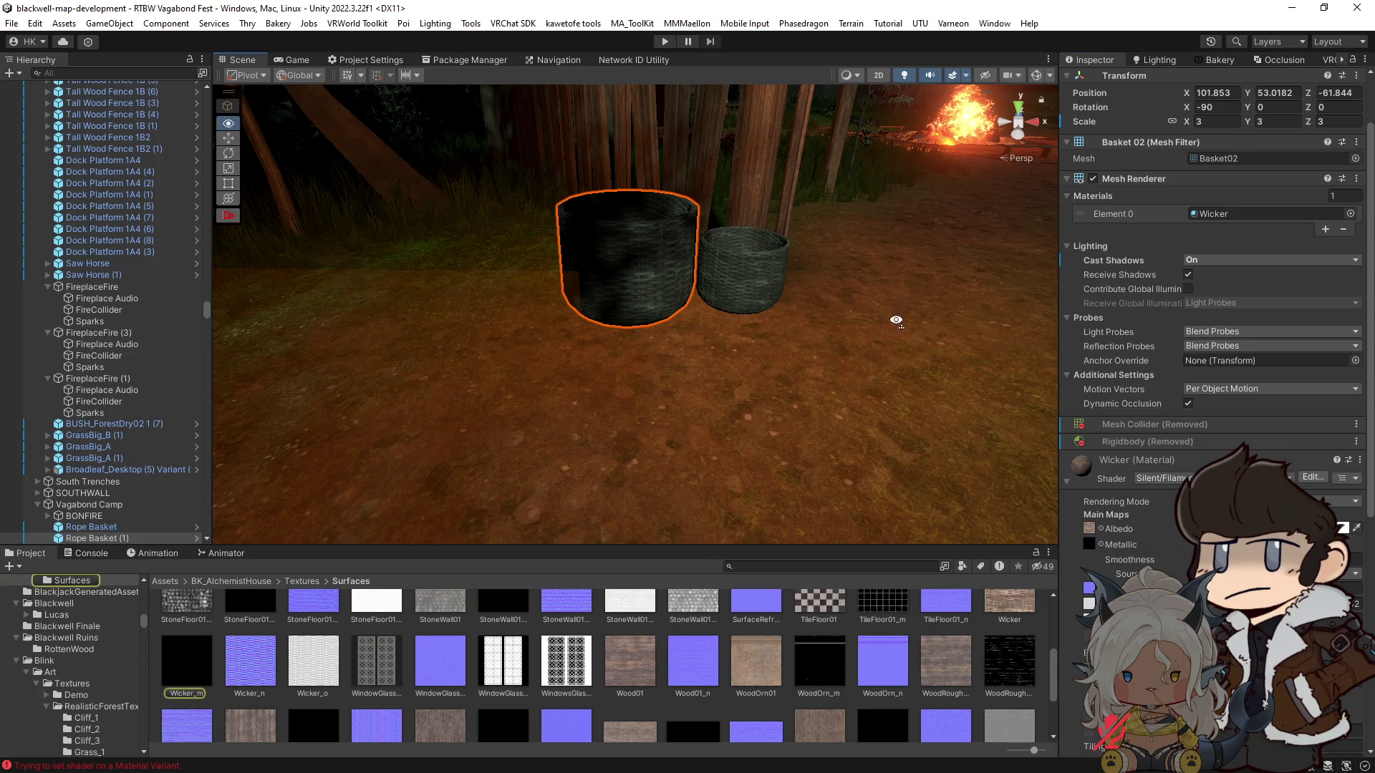
pyautogui.moveTo(890, 316); pyautogui.dragTo(929, 381)
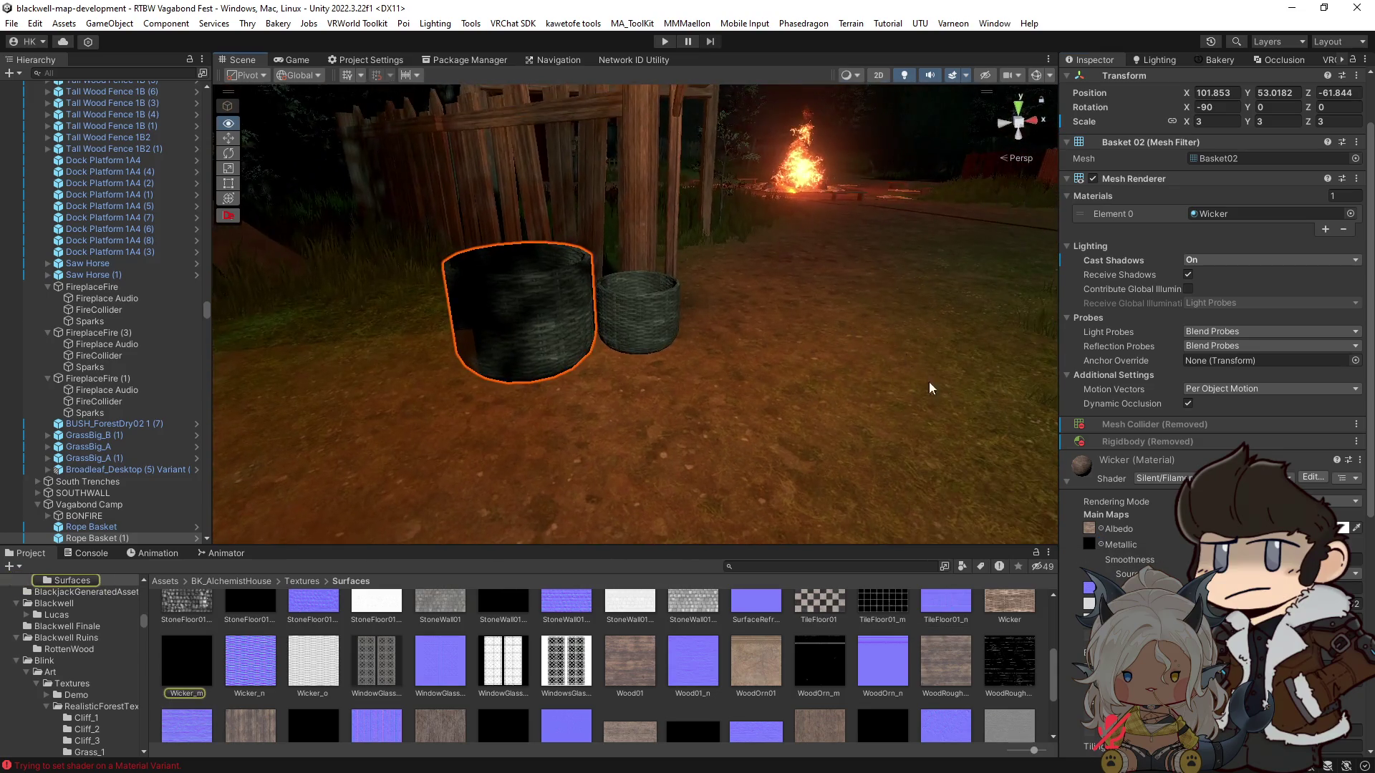
# Step: Set the Wicker material's Metallic map to None in the texture picker
pyautogui.click(1101, 544)
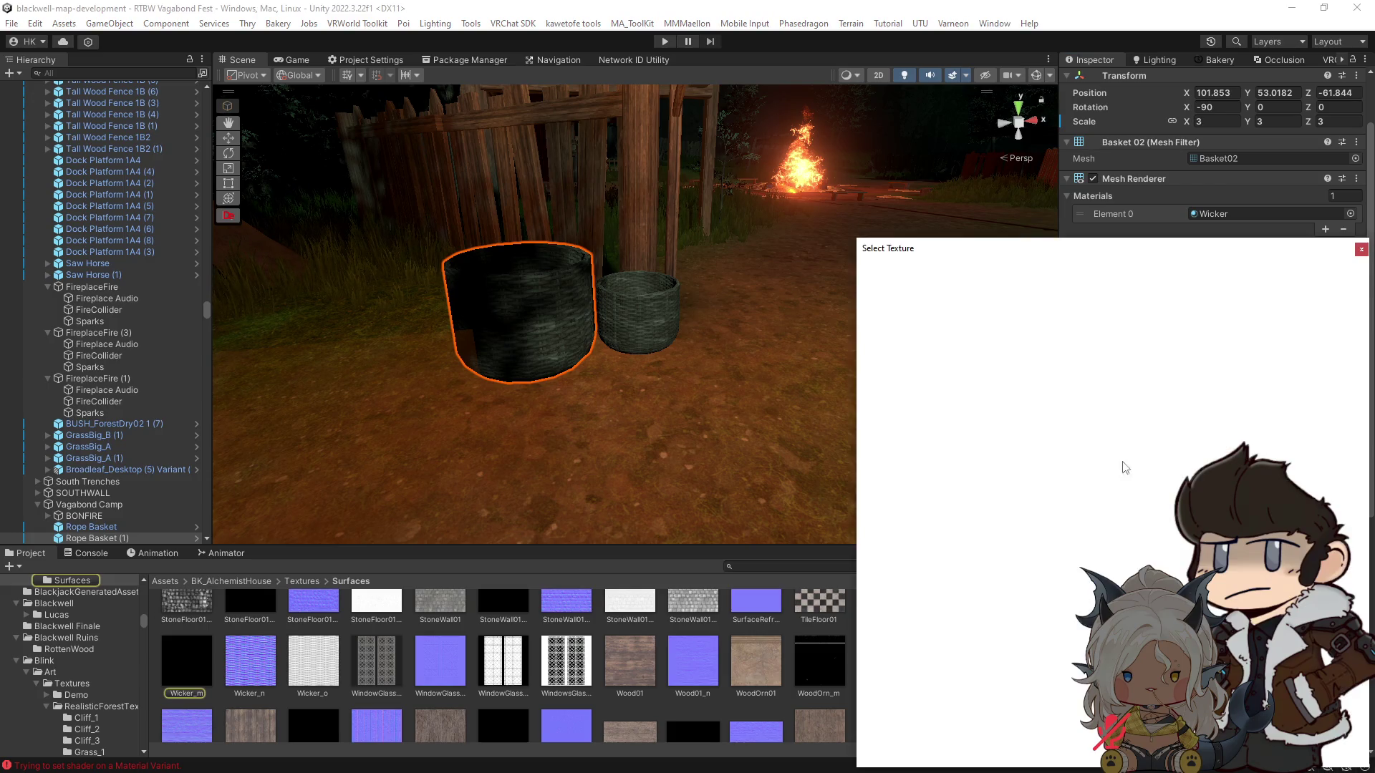
pyautogui.doubleClick(1057, 550)
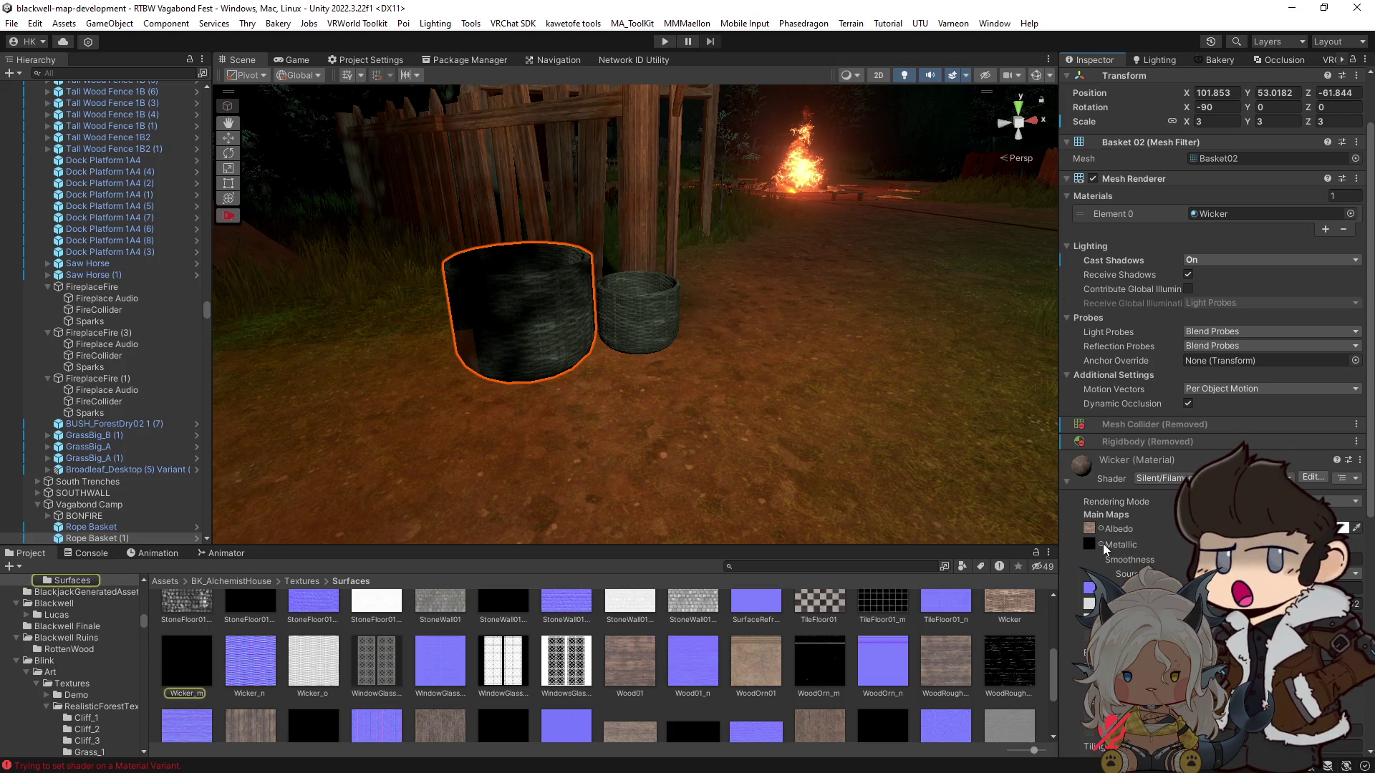
pyautogui.click(1101, 544)
pyautogui.write('NON')
pyautogui.scroll(-10, 938, 336)
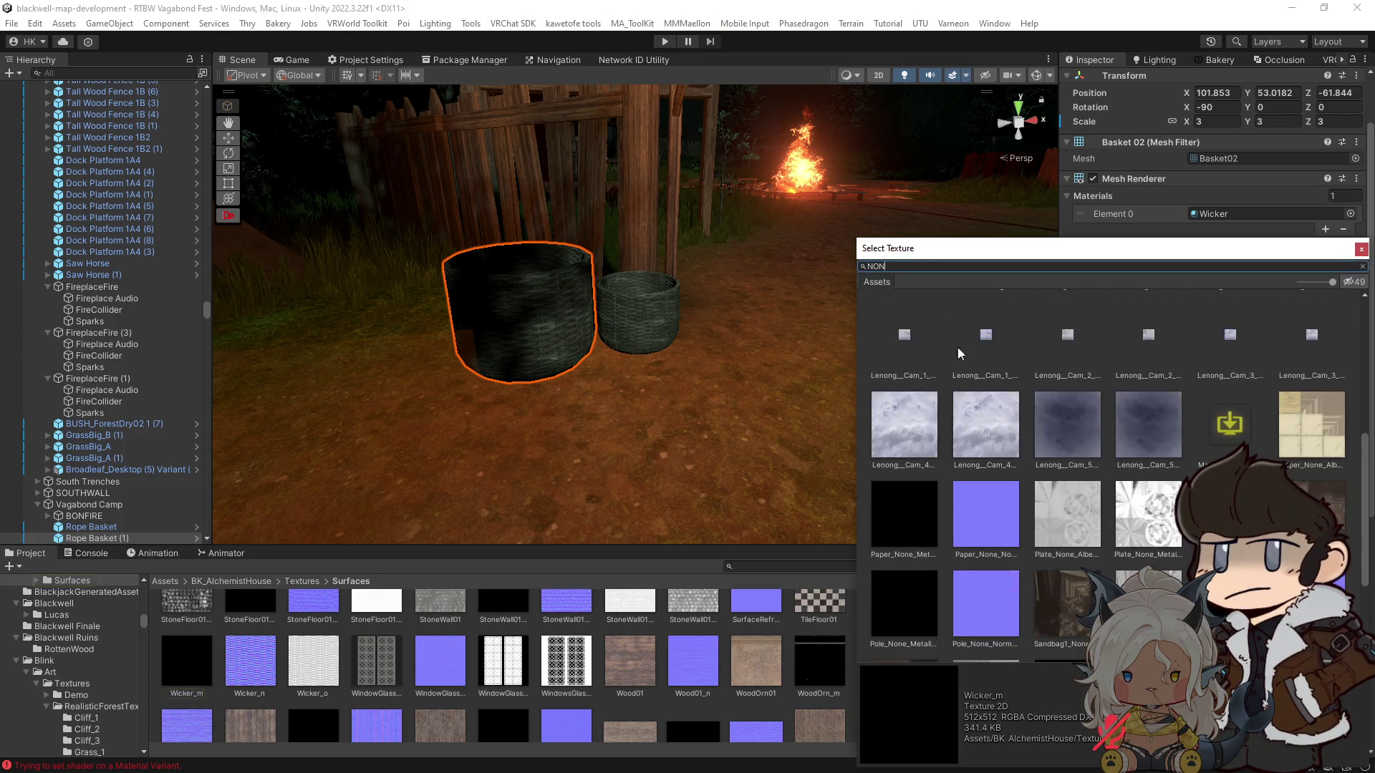
pyautogui.moveTo(1363, 373); pyautogui.dragTo(1362, 298)
pyautogui.doubleClick(903, 322)
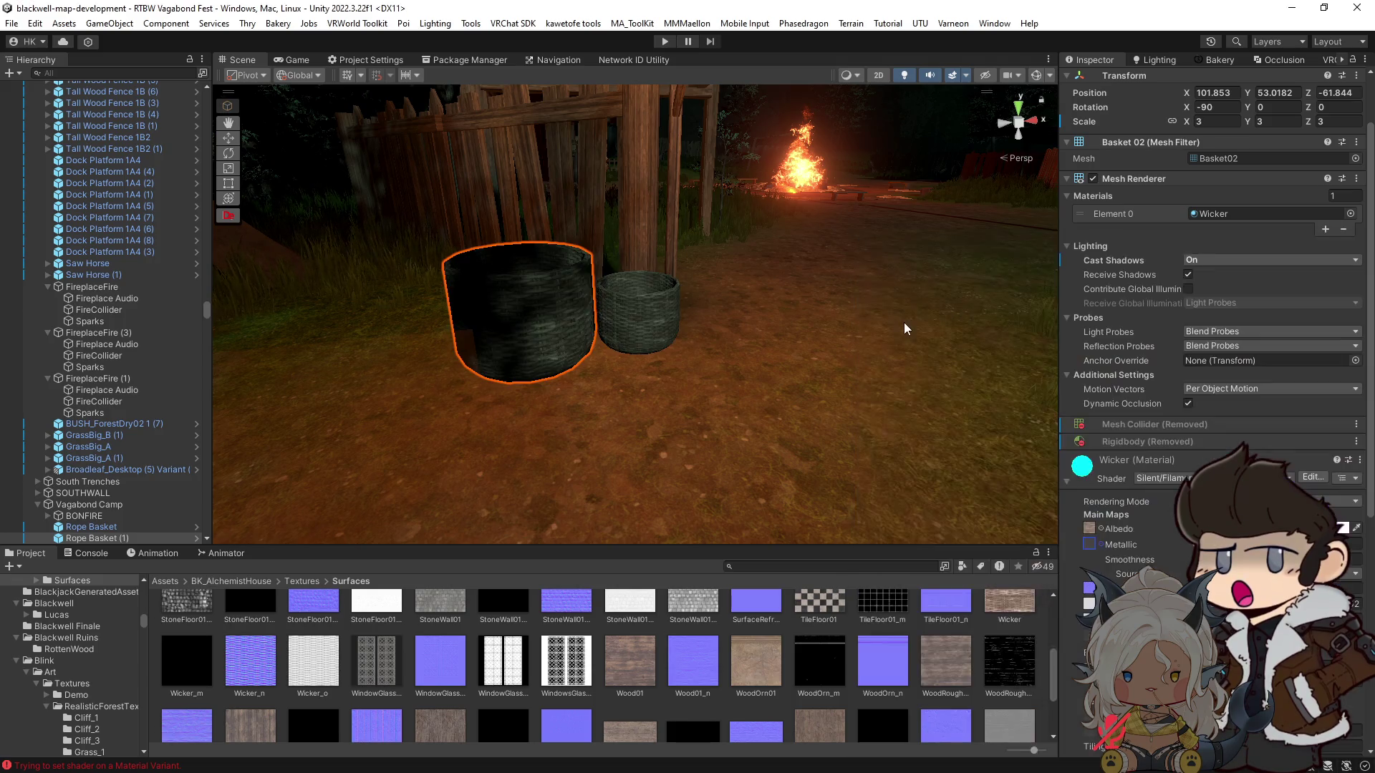
pyautogui.click(1090, 602)
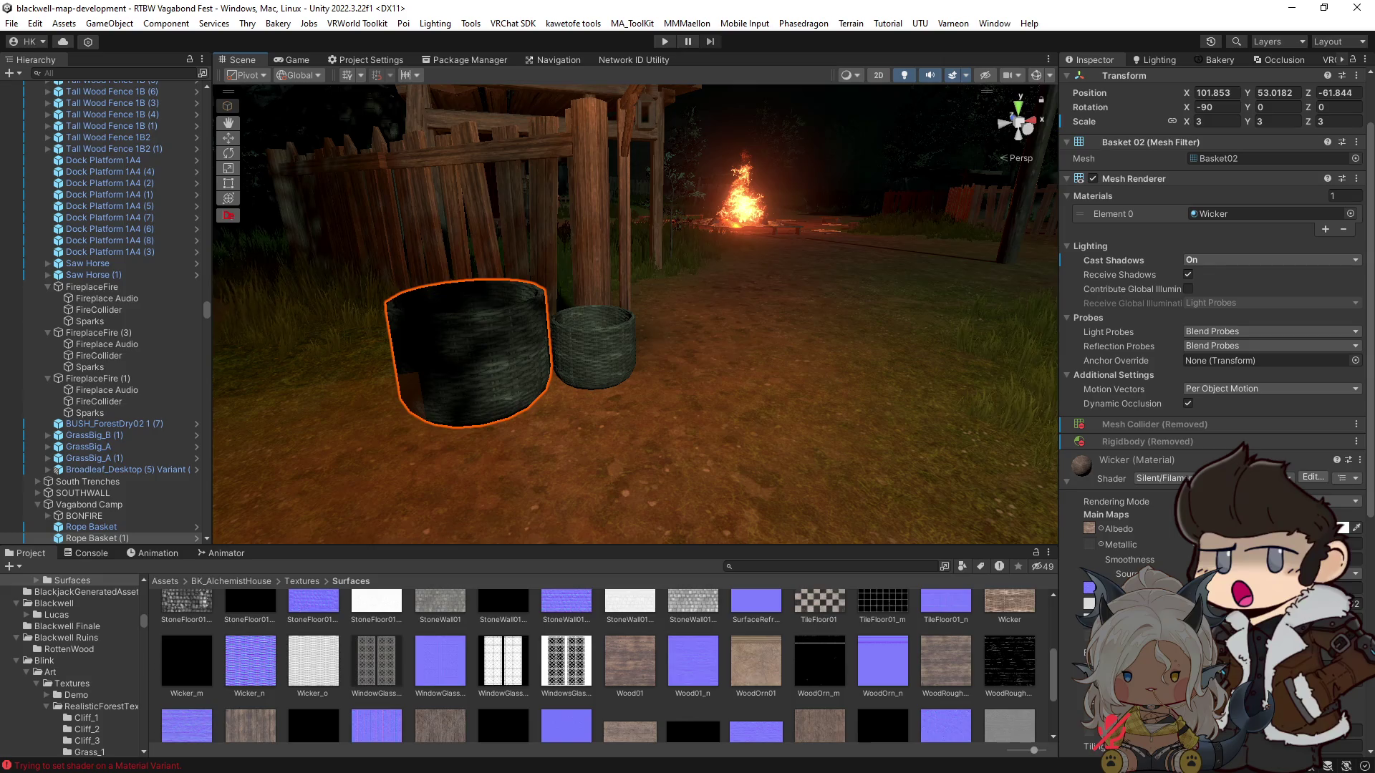
pyautogui.click(1088, 589)
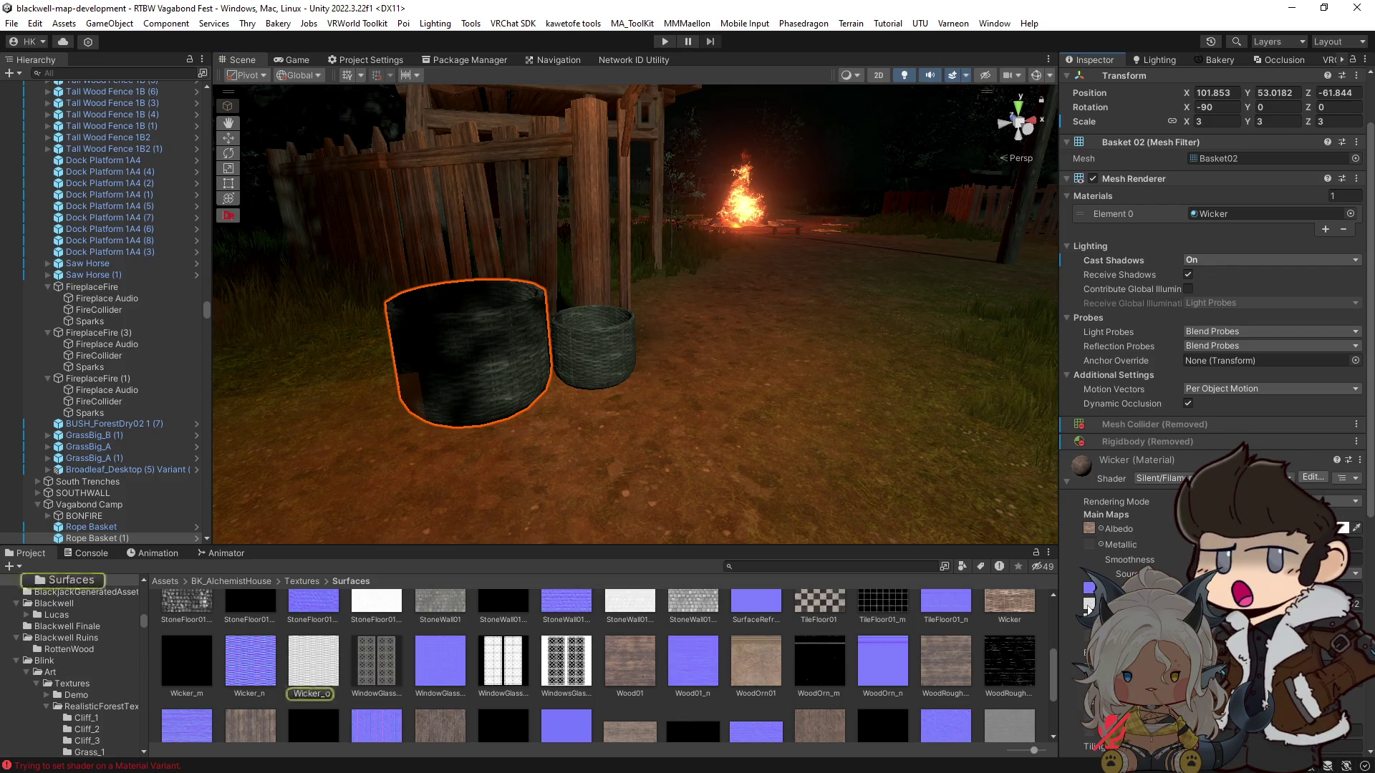
# Step: Set the Wicker material's Occlusion map to None, keeping the Wicker_n normal map assigned
pyautogui.click(1101, 589)
pyautogui.write('NON')
pyautogui.press('Escape')
pyautogui.press('Escape')
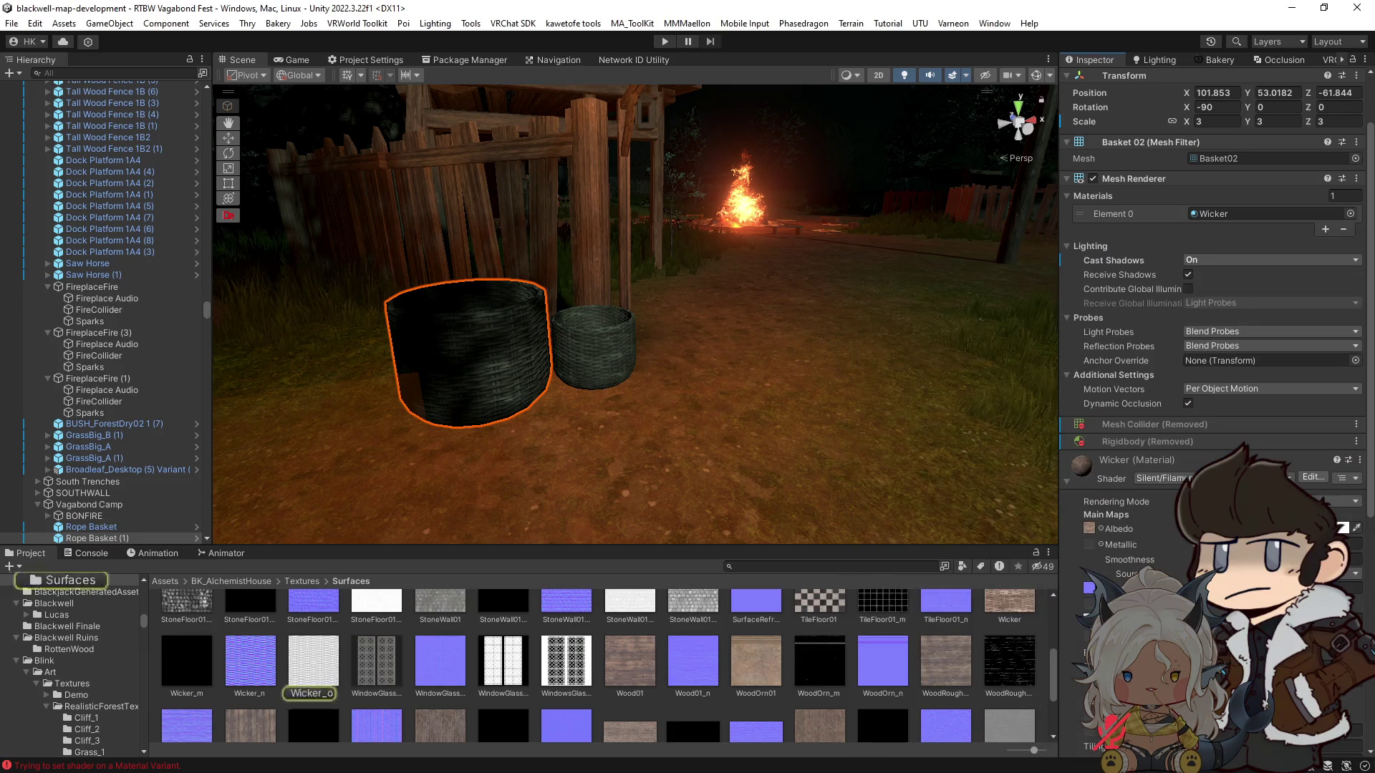
pyautogui.click(1092, 619)
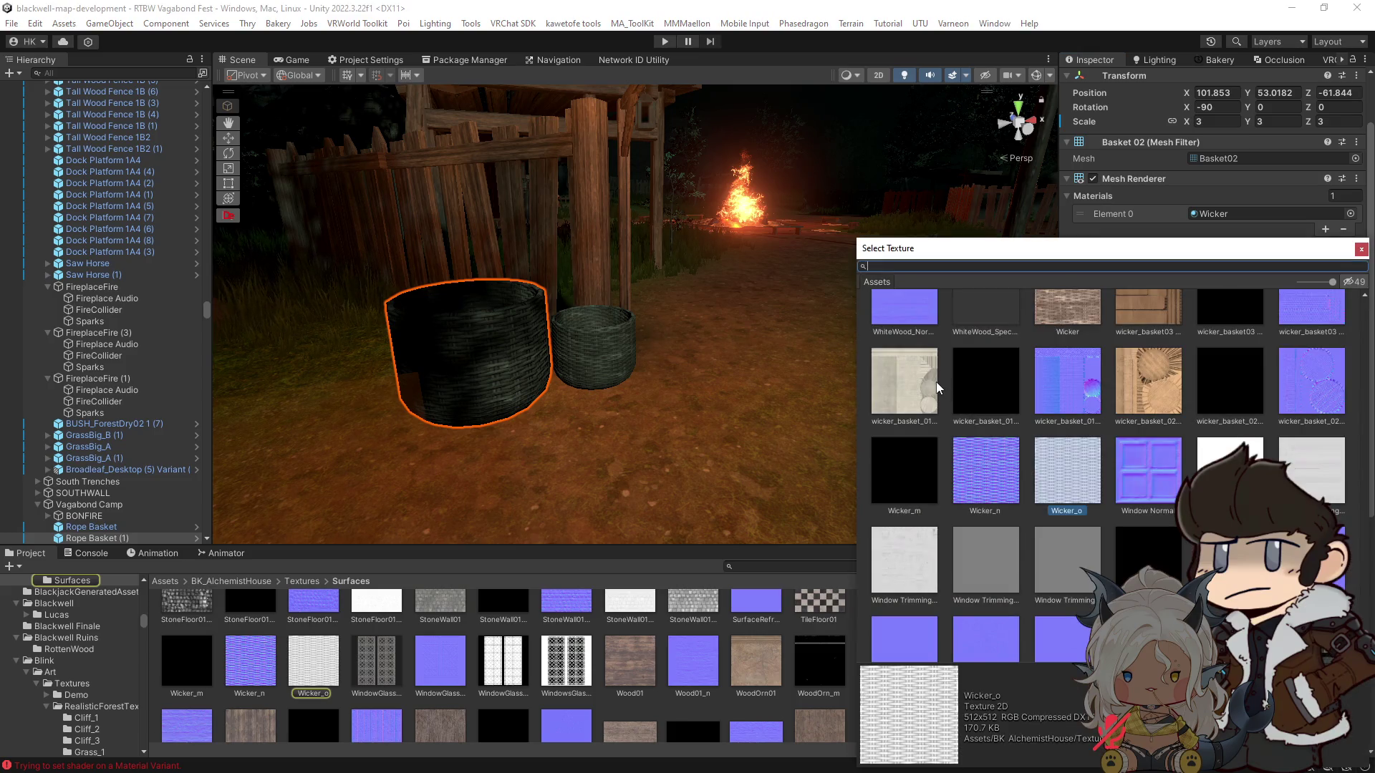
pyautogui.write('NON')
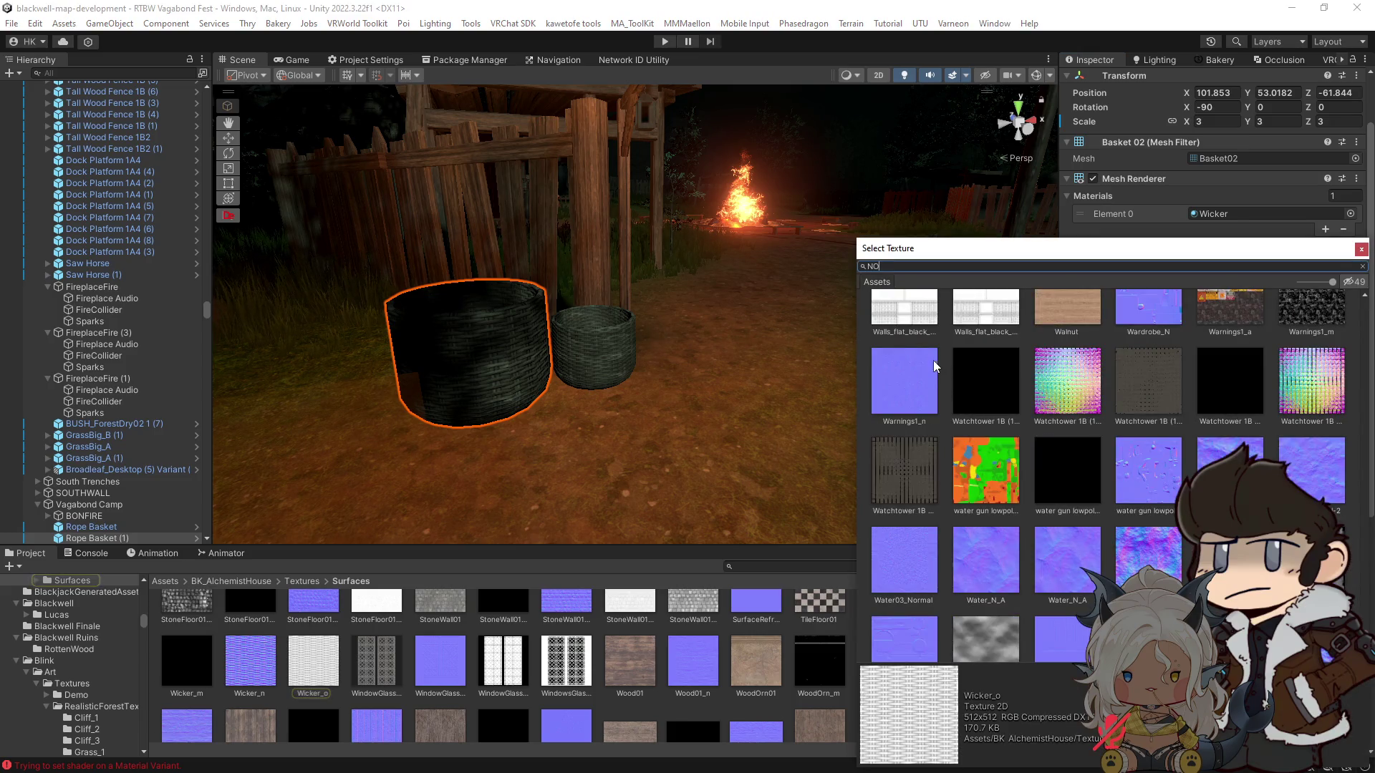
pyautogui.scroll(20, 1092, 428)
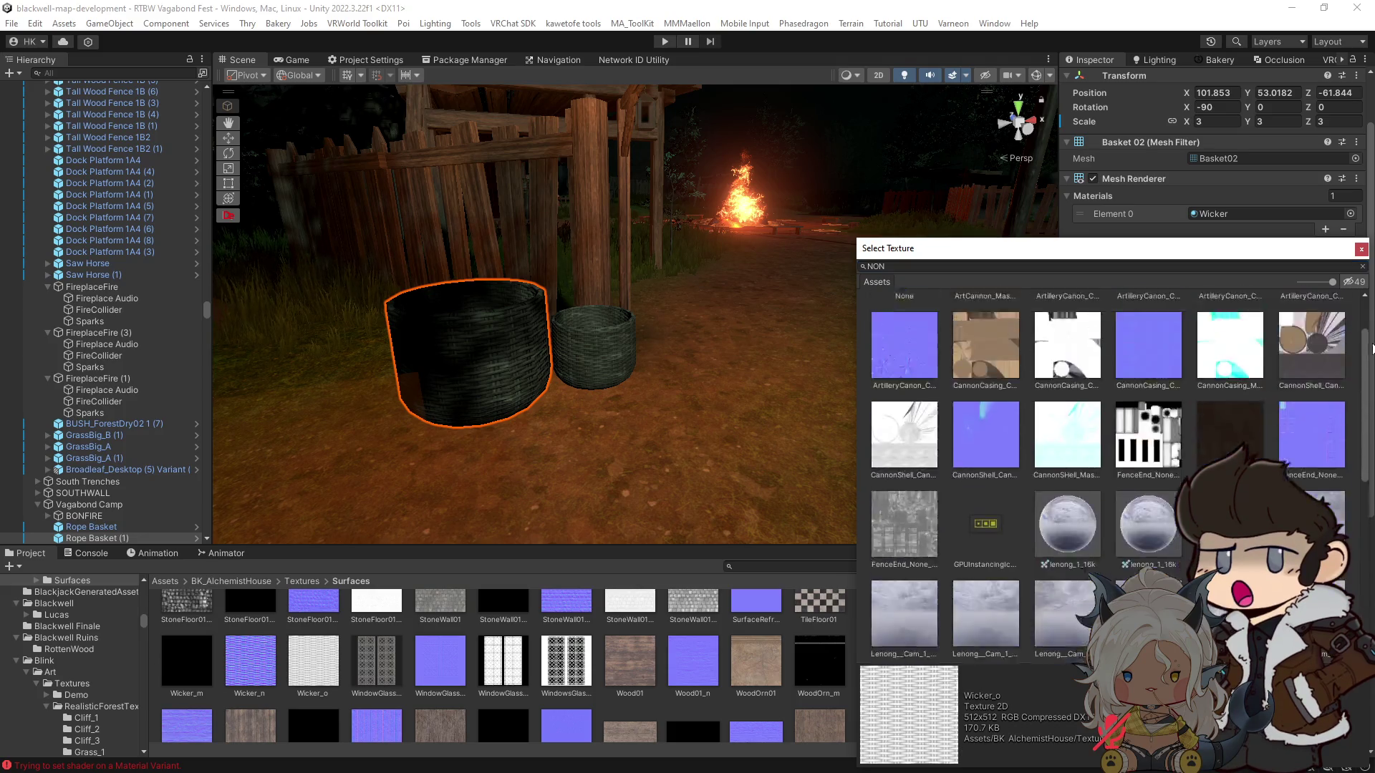
pyautogui.doubleClick(903, 335)
pyautogui.scroll(-3, 1138, 558)
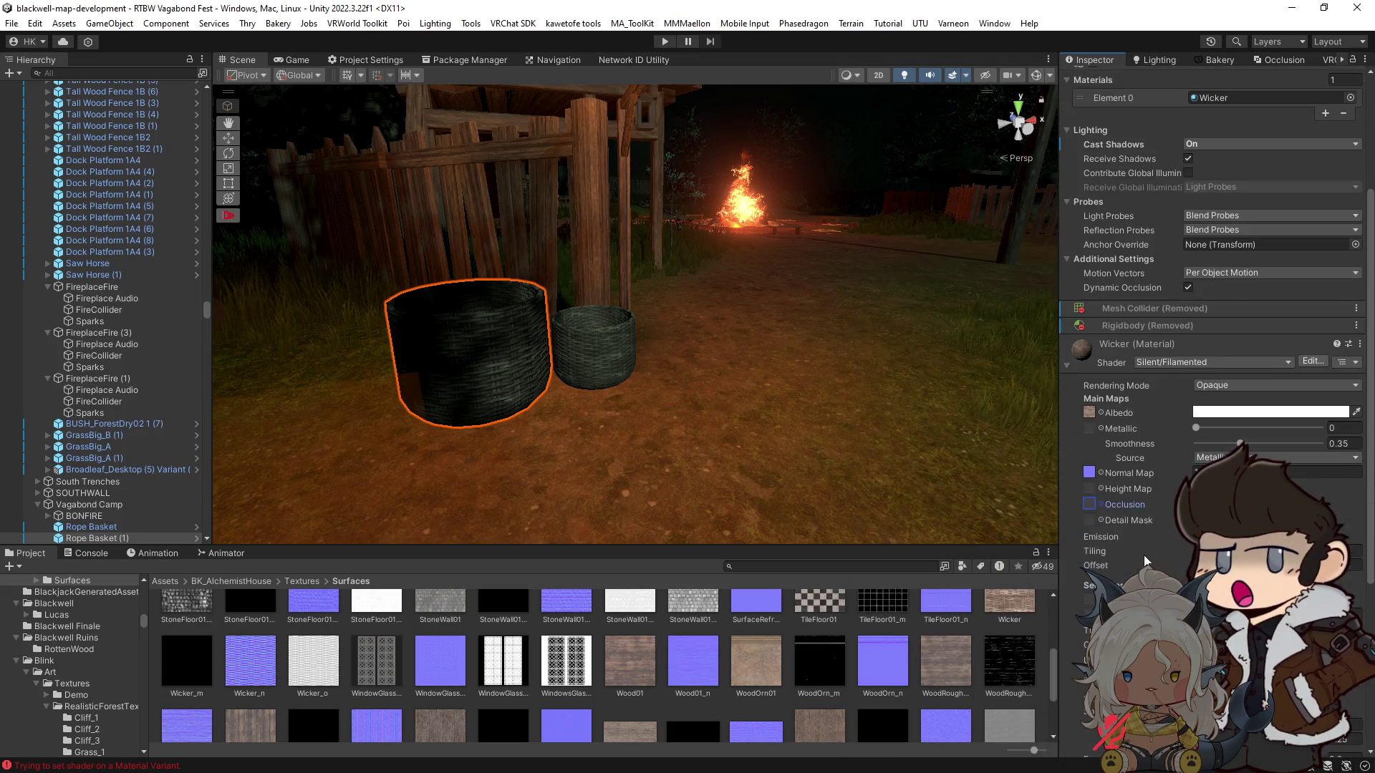
pyautogui.click(1089, 472)
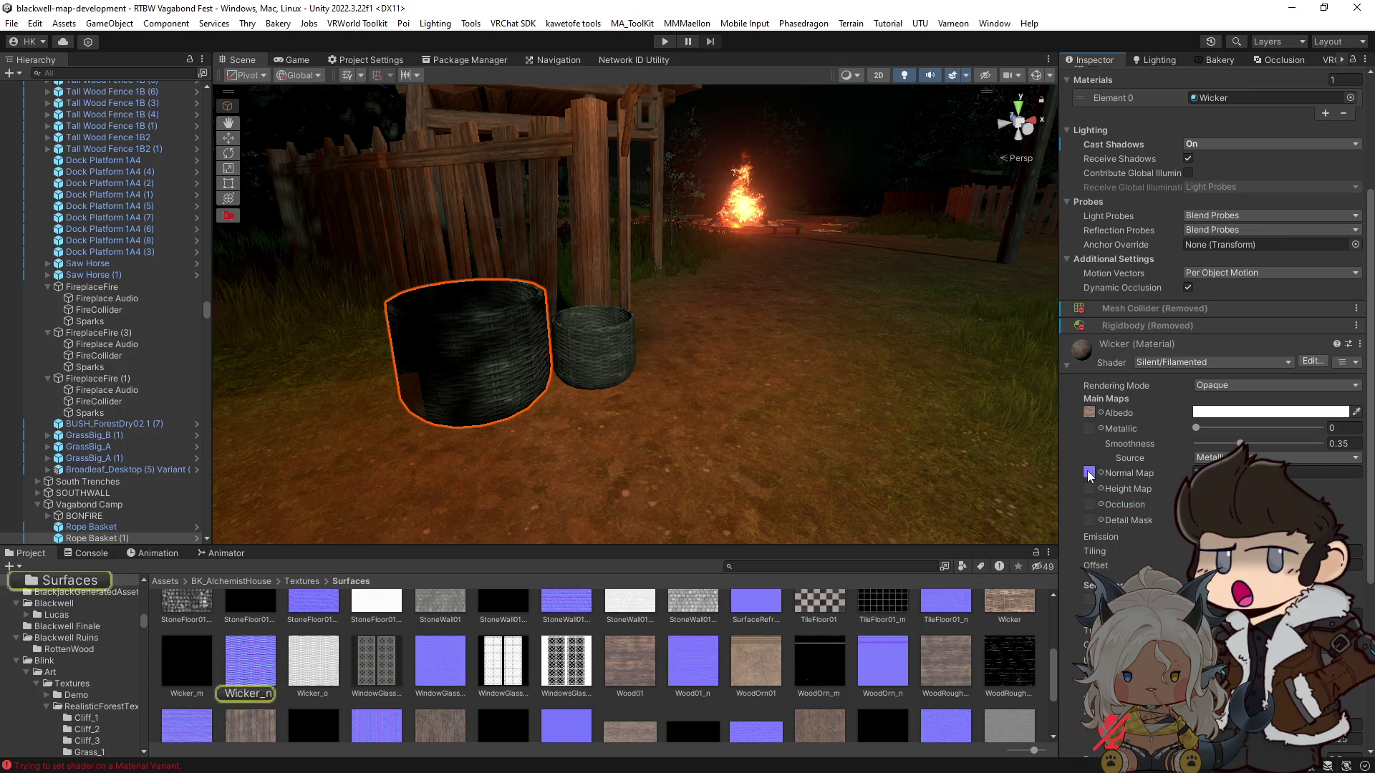
# Step: Reimport Wicker and Wicker_n at Max Size 1024 with crunch compression quality 20
pyautogui.click(237, 678)
pyautogui.keyDown('ctrl'); pyautogui.click(1010, 603); pyautogui.keyUp('ctrl')
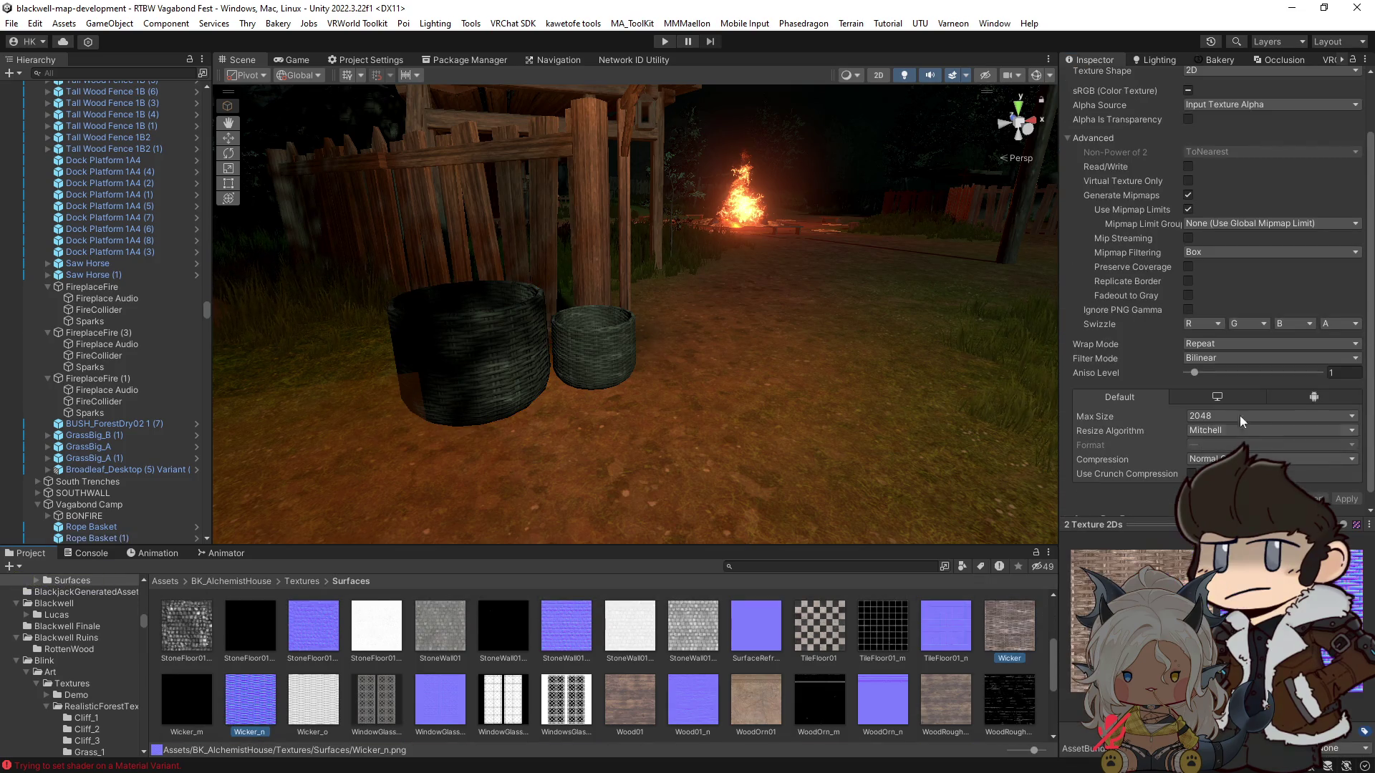
pyautogui.click(1241, 420)
pyautogui.click(1218, 510)
pyautogui.click(1191, 473)
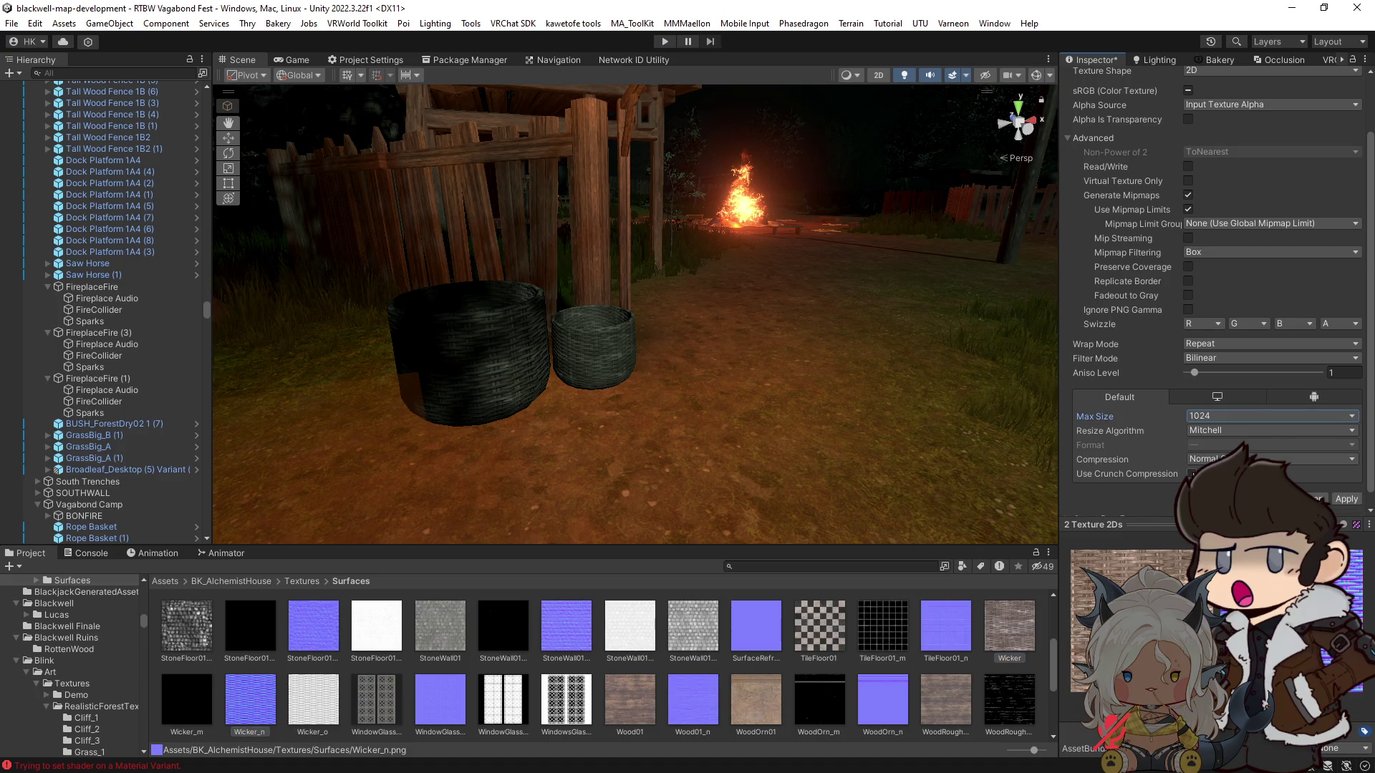
pyautogui.click(1341, 488)
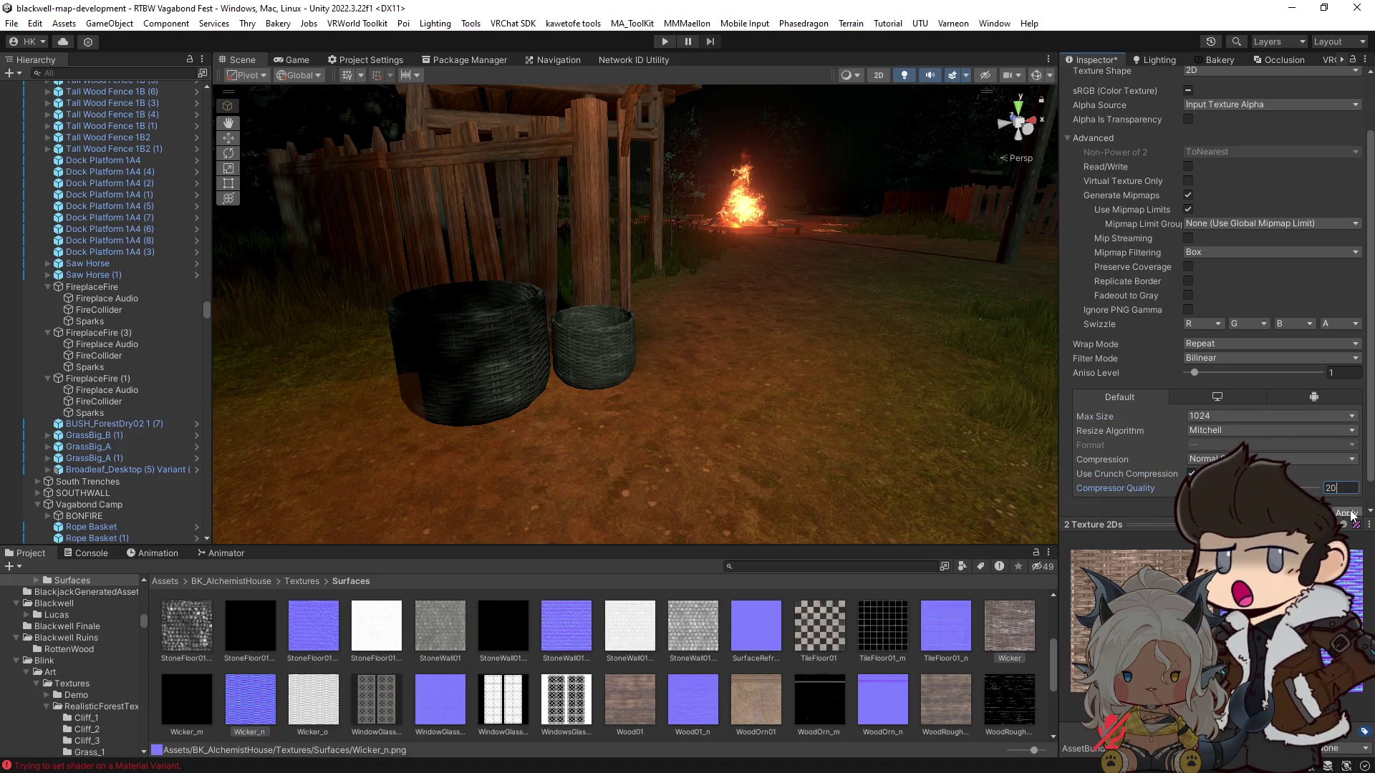
pyautogui.click(1347, 511)
pyautogui.moveTo(507, 368)
pyautogui.mouseDown()
pyautogui.moveTo(484, 362)
pyautogui.moveTo(655, 353)
pyautogui.moveTo(669, 334)
pyautogui.moveTo(644, 351)
pyautogui.mouseUp()
pyautogui.click(537, 359)
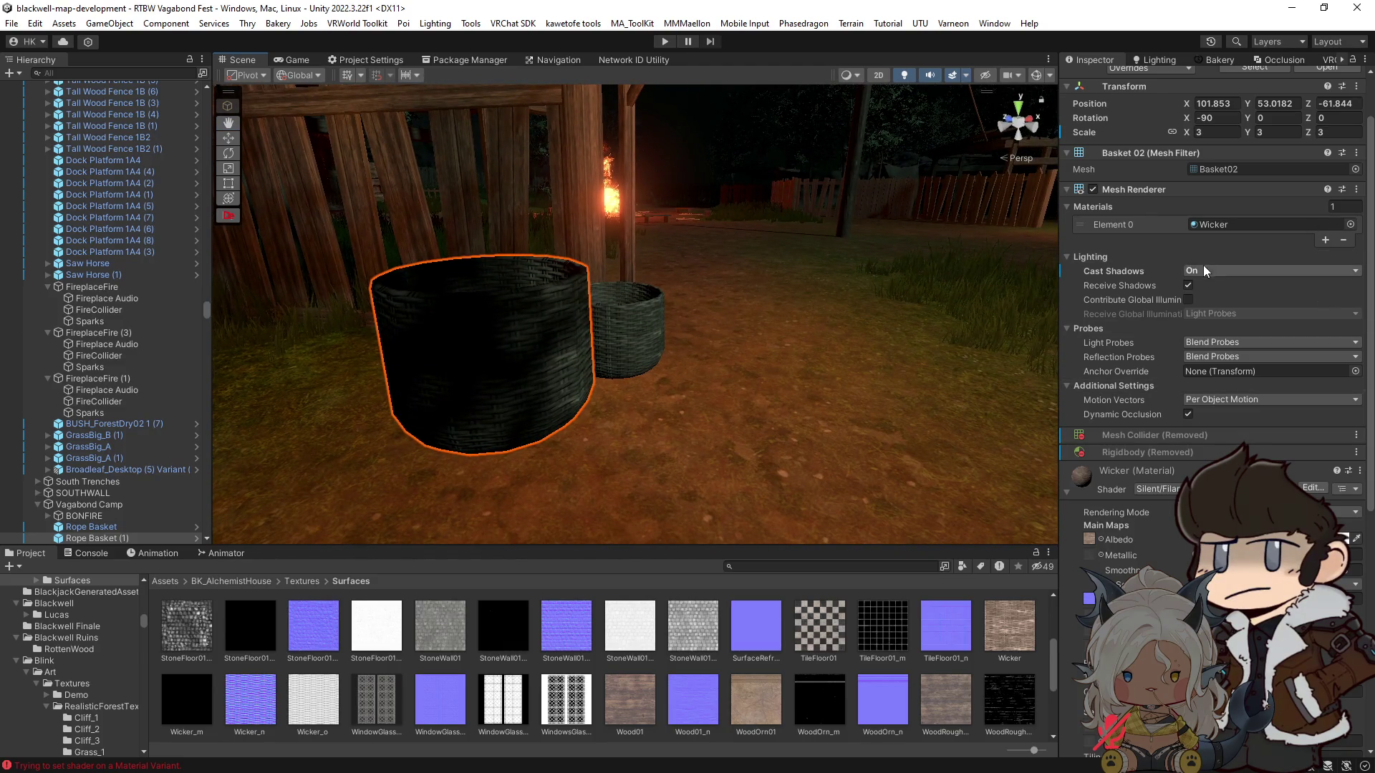
# Step: Review the right-hand basket's Filamented material, then search the project assets for 'CADE'
pyautogui.scroll(-10, 1205, 452)
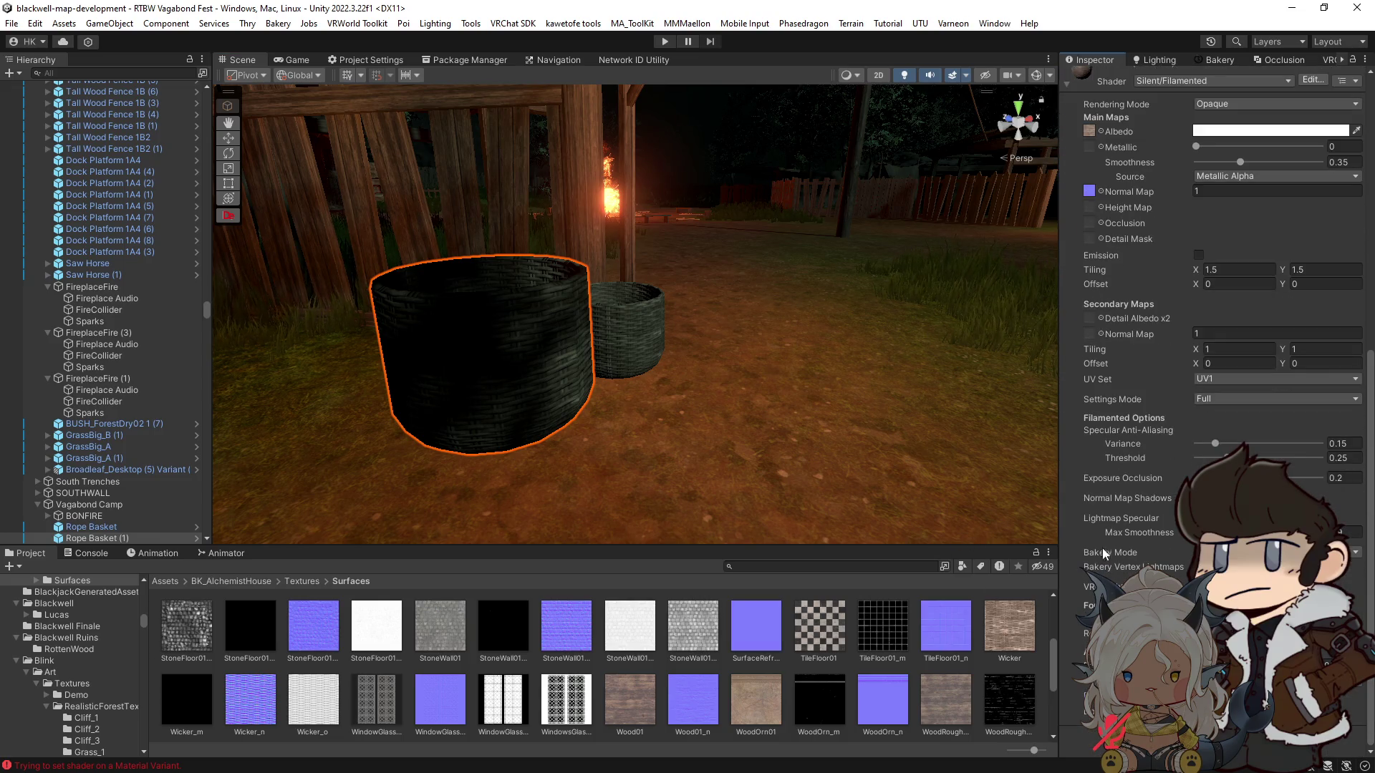
pyautogui.moveTo(756, 426)
pyautogui.mouseDown()
pyautogui.moveTo(749, 408)
pyautogui.moveTo(571, 474)
pyautogui.moveTo(718, 482)
pyautogui.moveTo(745, 422)
pyautogui.moveTo(546, 408)
pyautogui.moveTo(559, 401)
pyautogui.moveTo(525, 351)
pyautogui.moveTo(562, 412)
pyautogui.mouseUp()
pyautogui.moveTo(704, 427)
pyautogui.mouseDown()
pyautogui.moveTo(720, 428)
pyautogui.moveTo(499, 450)
pyautogui.moveTo(673, 380)
pyautogui.moveTo(780, 526)
pyautogui.mouseUp()
pyautogui.click(716, 433)
pyautogui.click(795, 567)
pyautogui.write('CADE')
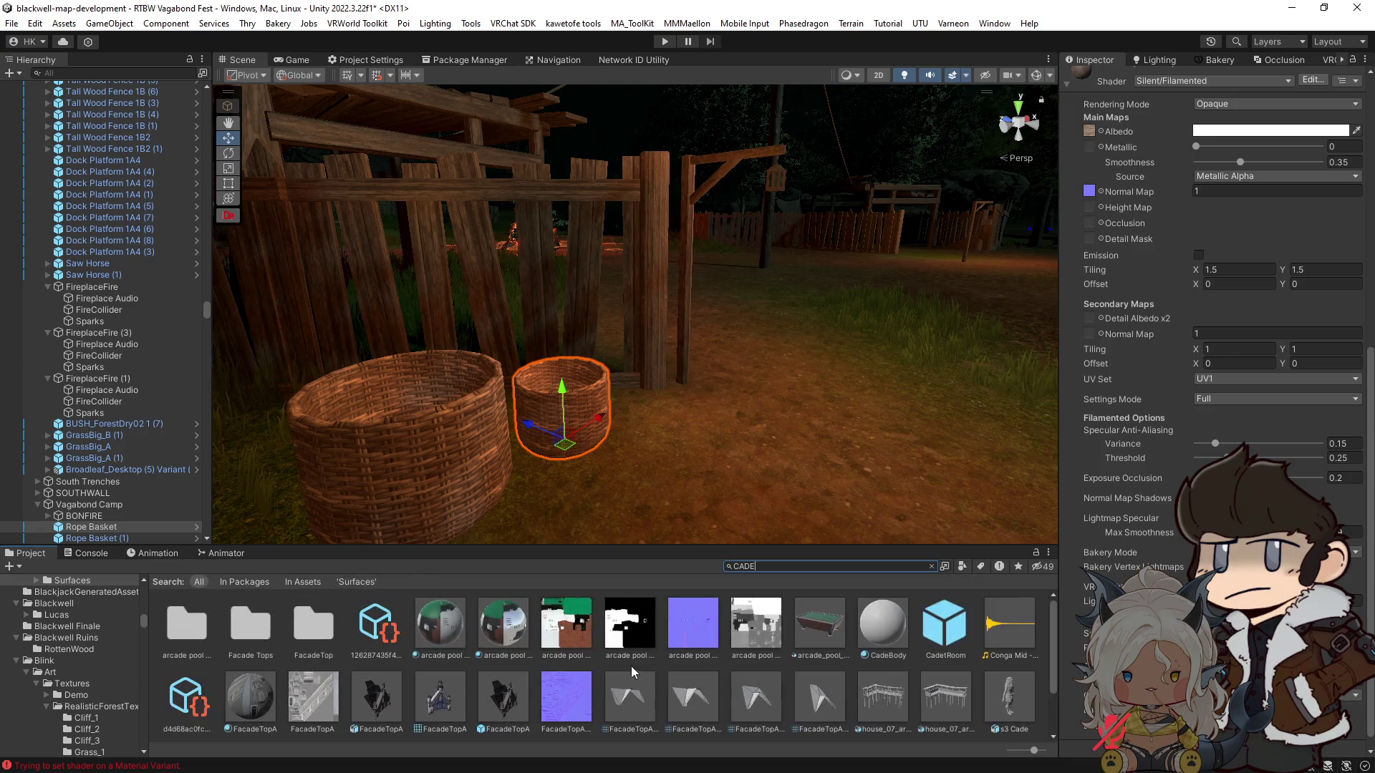
# Step: Set the Rope Basket's Transform Scale to 2.3
pyautogui.moveTo(1014, 701)
pyautogui.mouseDown()
pyautogui.moveTo(756, 519)
pyautogui.moveTo(630, 505)
pyautogui.moveTo(725, 498)
pyautogui.moveTo(625, 462)
pyautogui.mouseUp()
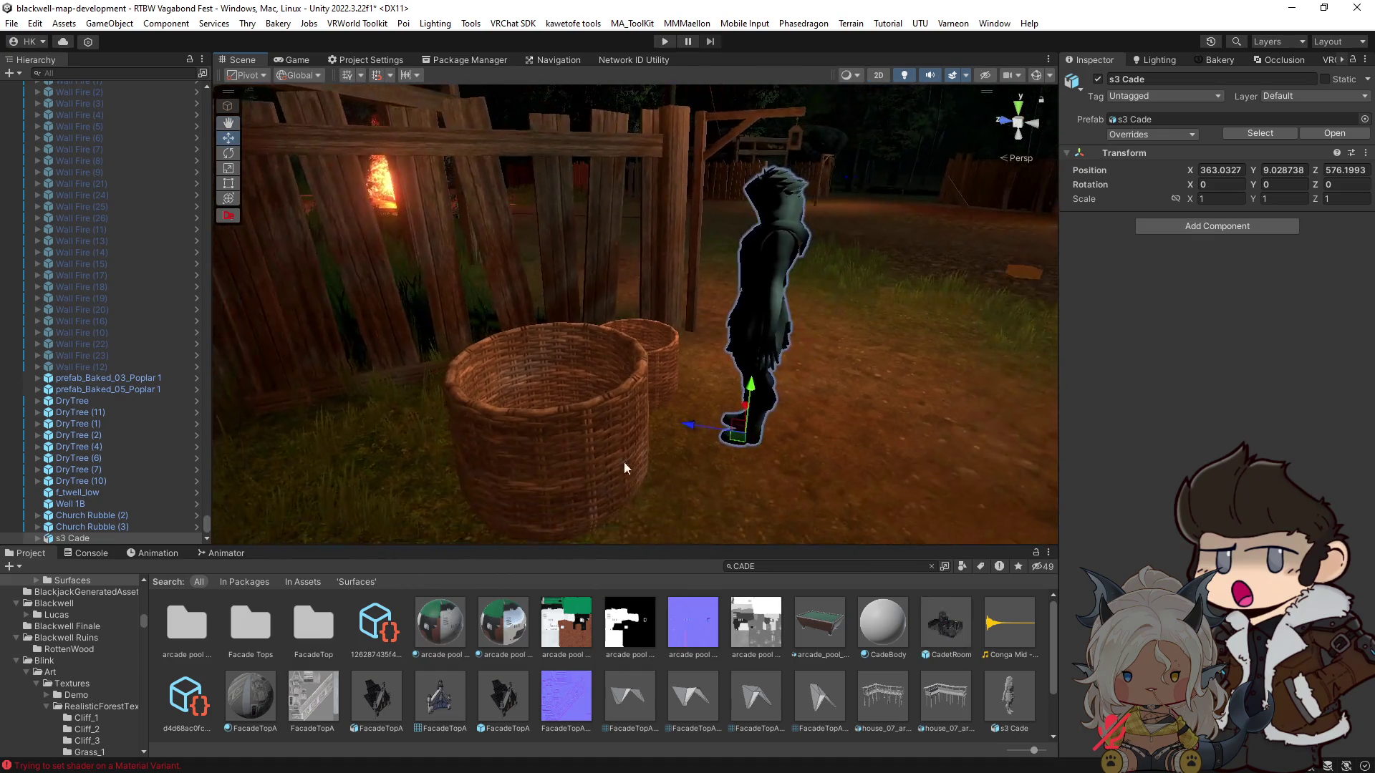
pyautogui.click(609, 453)
pyautogui.click(660, 367)
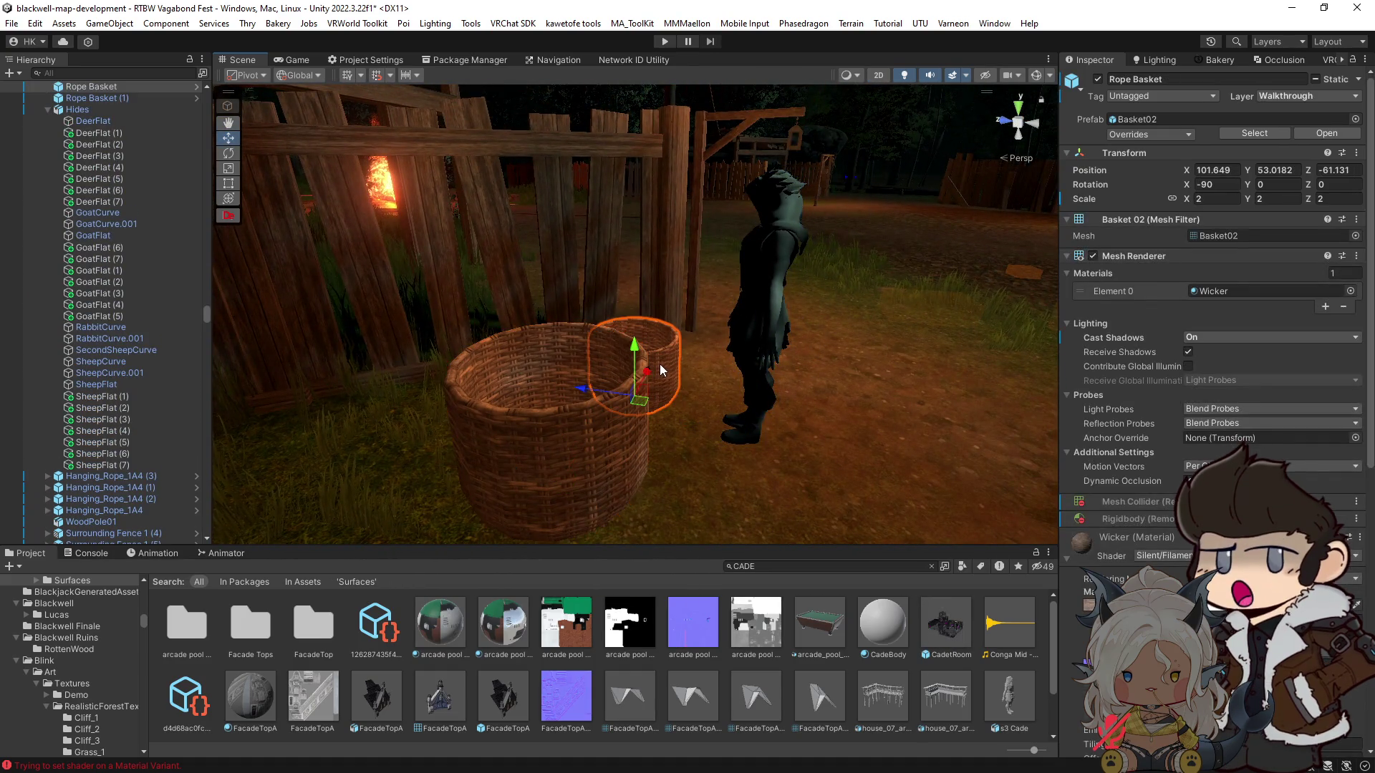
pyautogui.moveTo(600, 435)
pyautogui.mouseDown()
pyautogui.moveTo(662, 401)
pyautogui.moveTo(571, 408)
pyautogui.moveTo(626, 454)
pyautogui.moveTo(609, 472)
pyautogui.moveTo(641, 484)
pyautogui.mouseUp()
pyautogui.click(1208, 200)
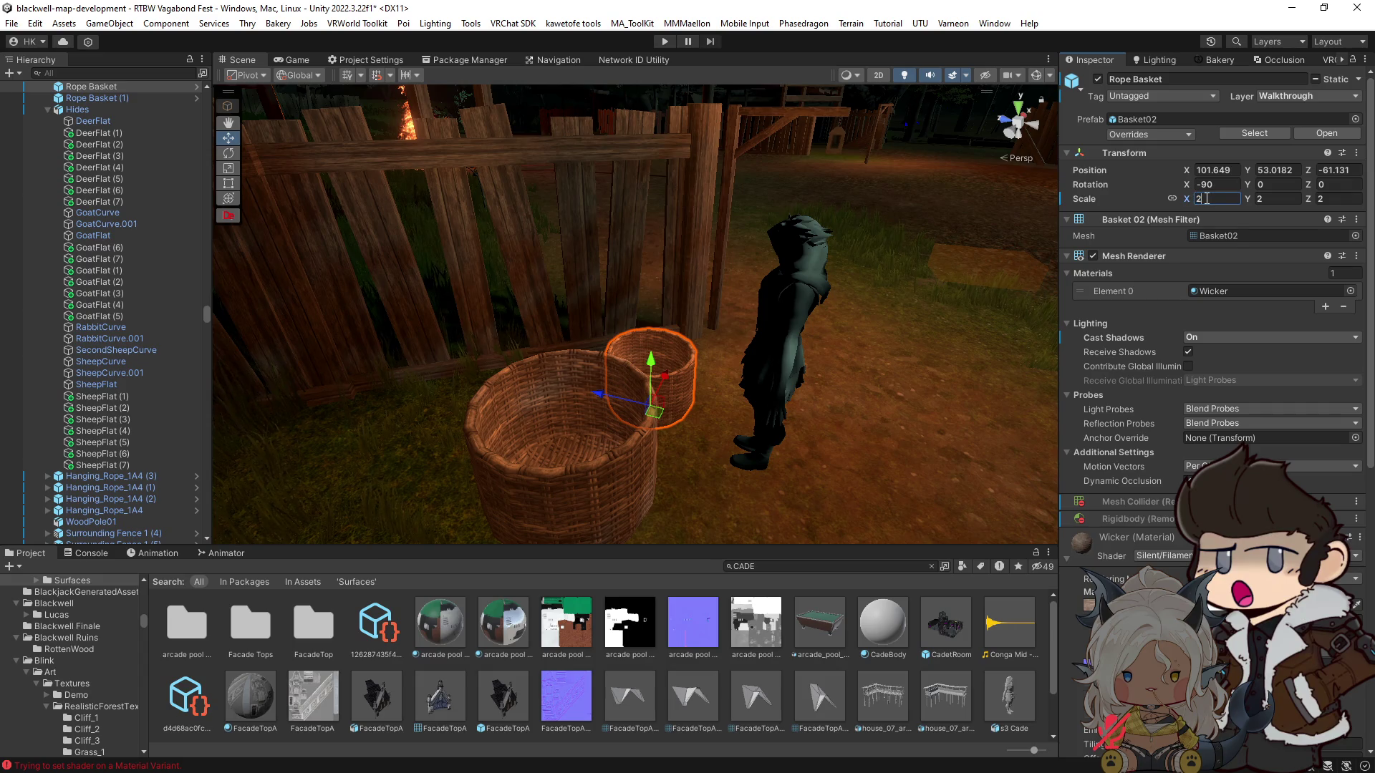
pyautogui.write('.3')
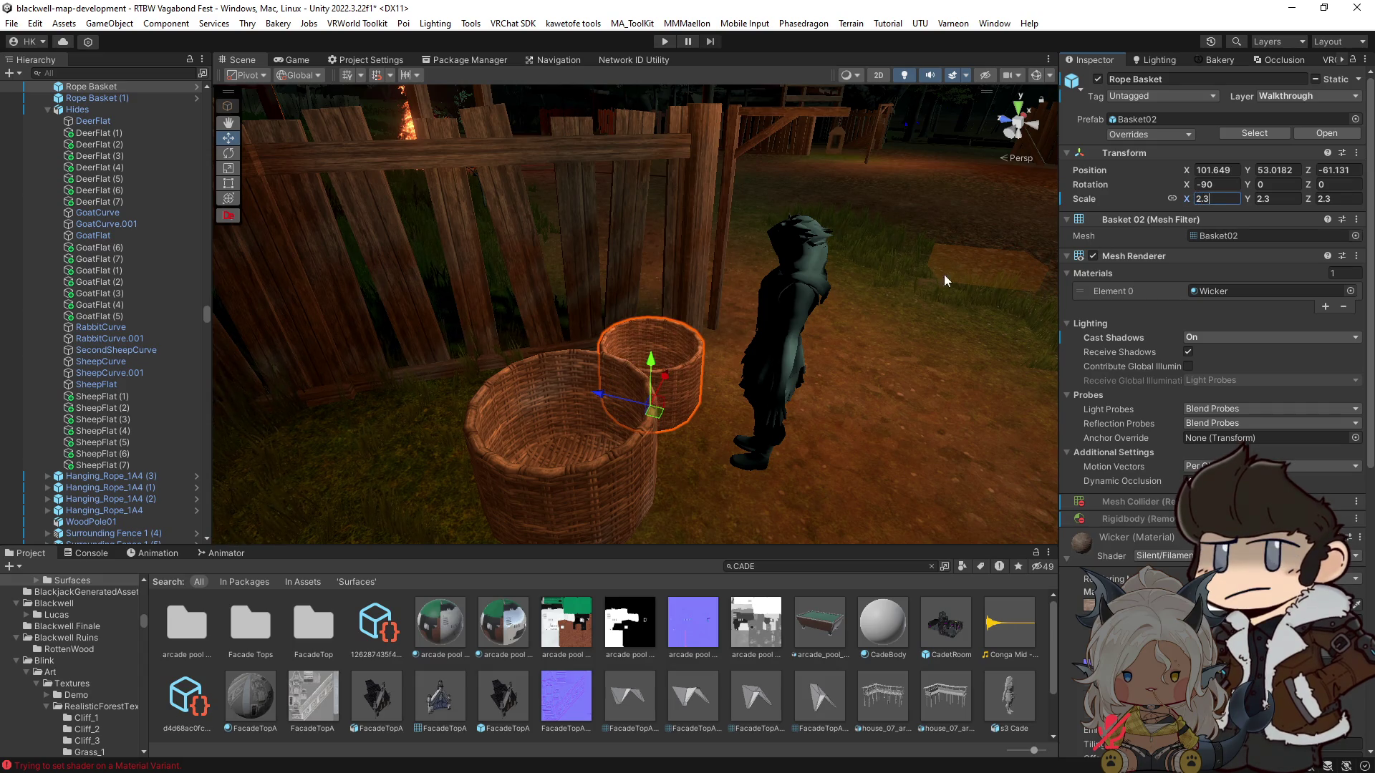
# Step: Delete the larger duplicate basket, Rope Basket (1), from the scene
pyautogui.click(570, 484)
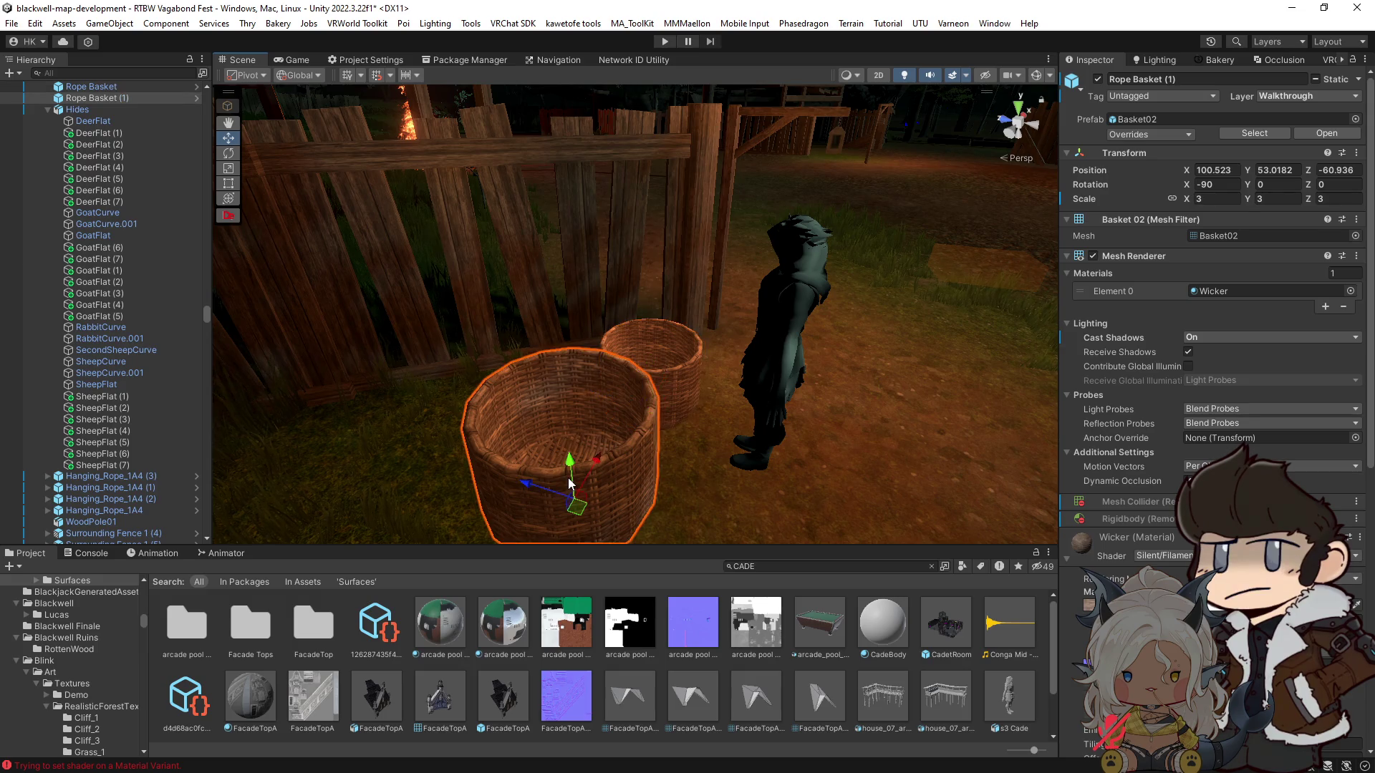
pyautogui.press('Delete')
pyautogui.click(798, 566)
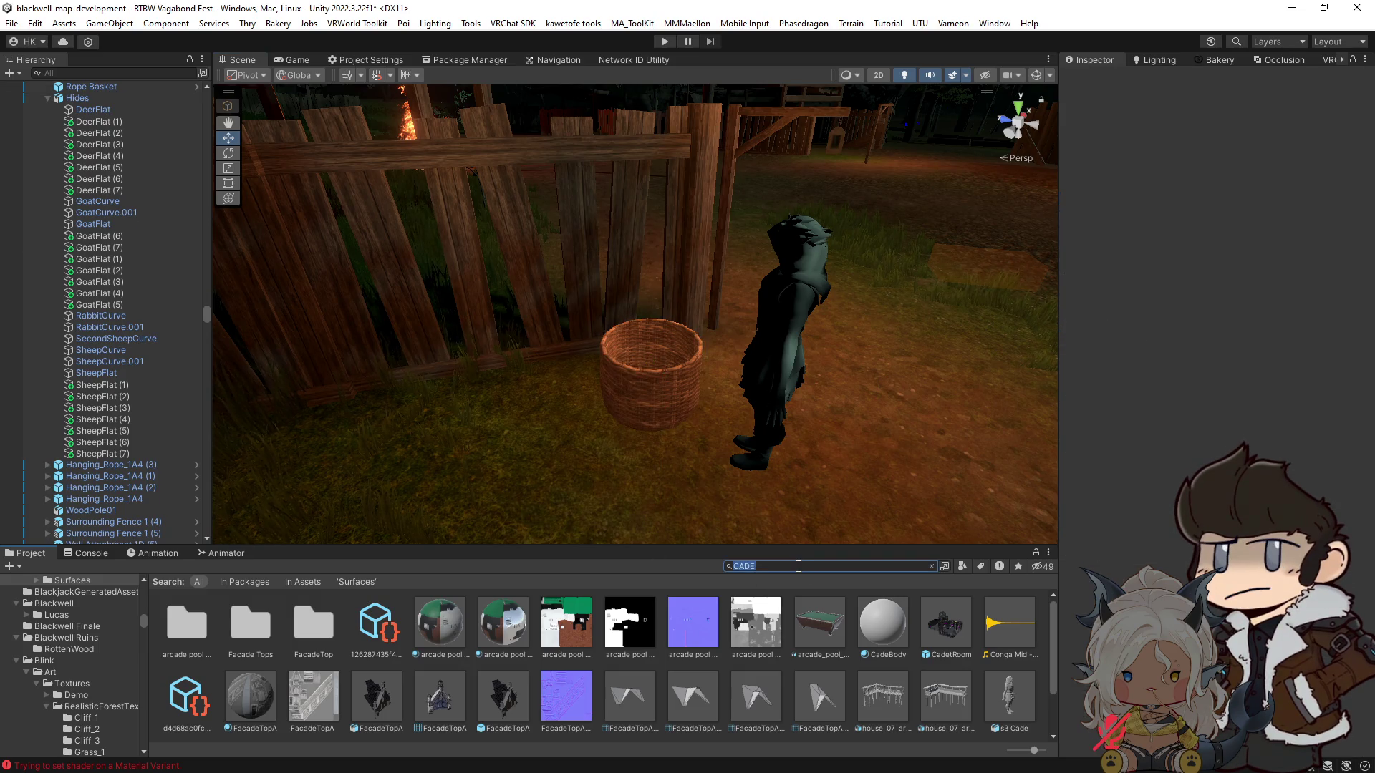
# Step: Delete the s3 Cade character beside the basket and frame the wicker basket
pyautogui.write('ROPE')
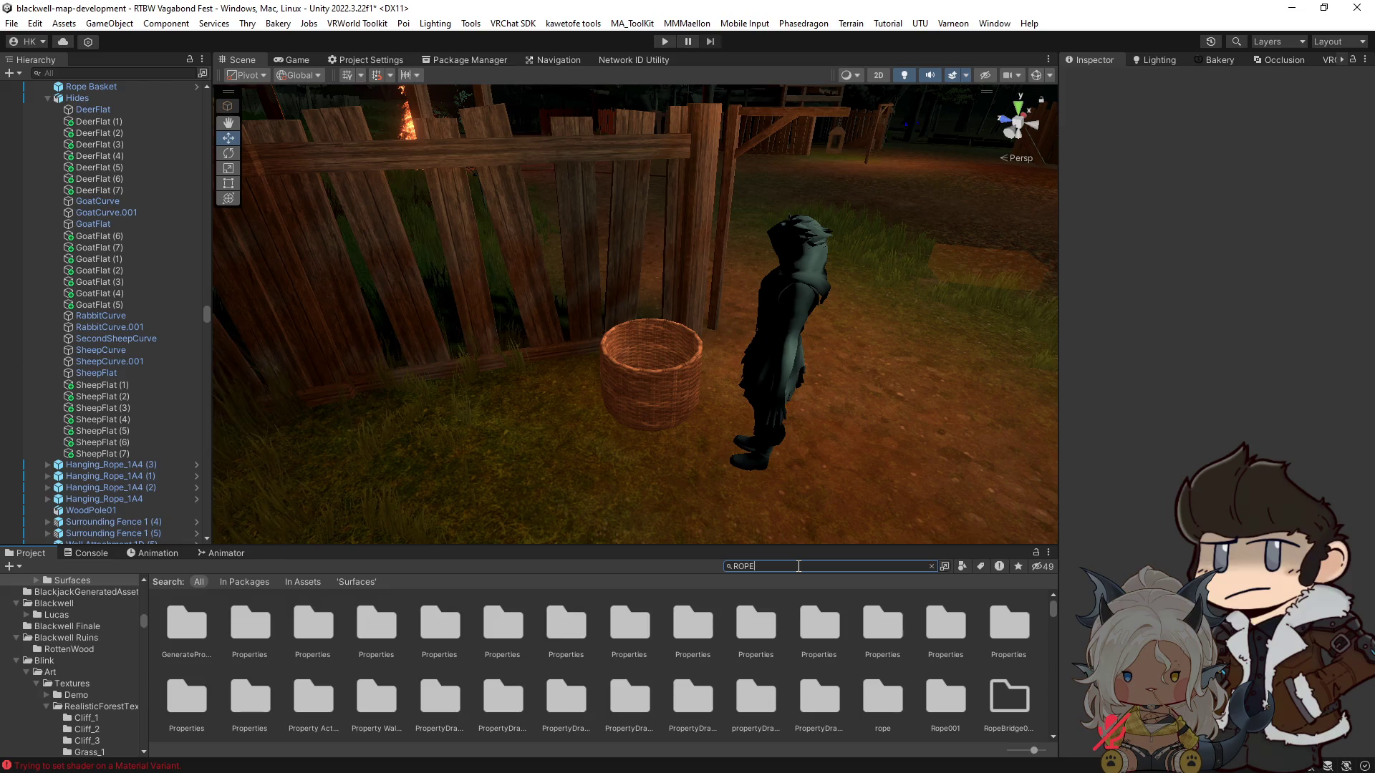
pyautogui.moveTo(475, 515)
pyautogui.mouseDown()
pyautogui.moveTo(626, 411)
pyautogui.moveTo(790, 477)
pyautogui.moveTo(740, 289)
pyautogui.mouseUp()
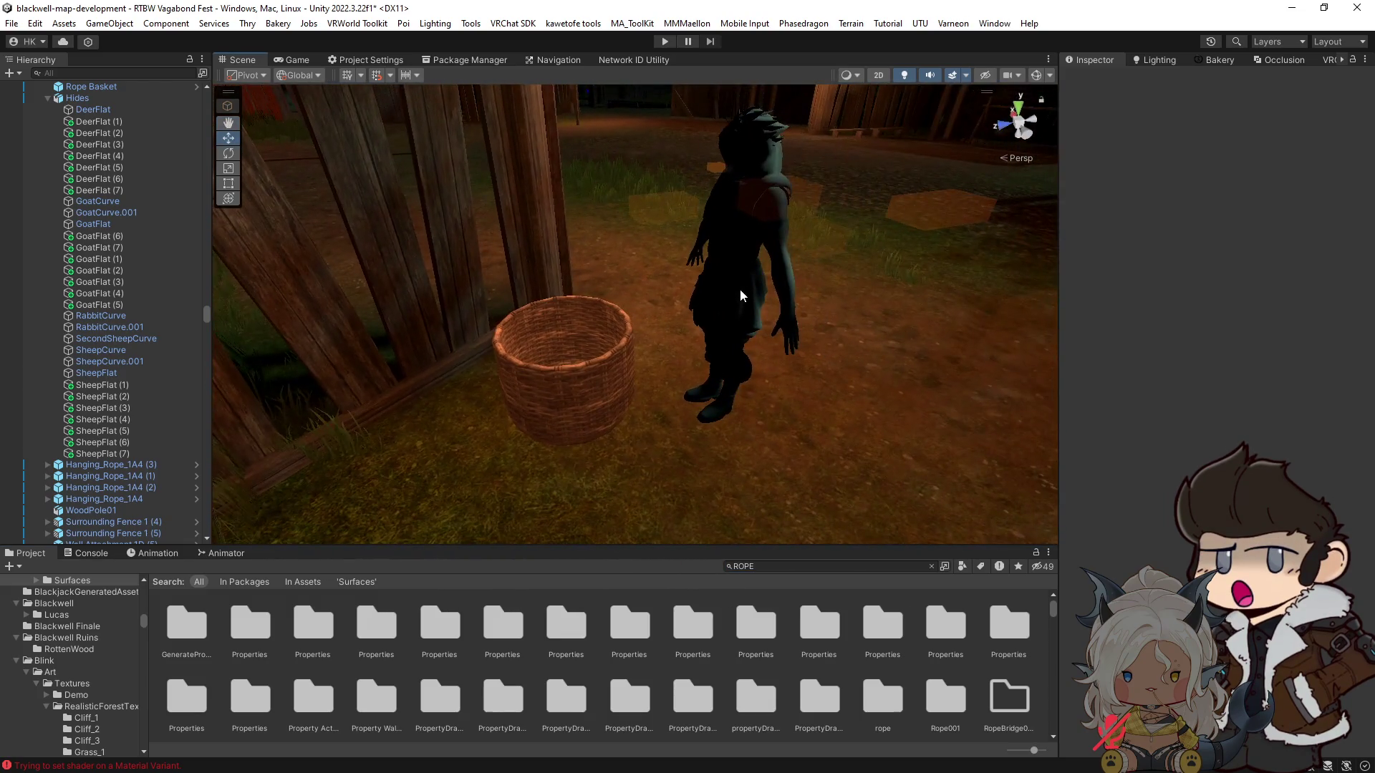
pyautogui.click(739, 290)
pyautogui.press('Delete')
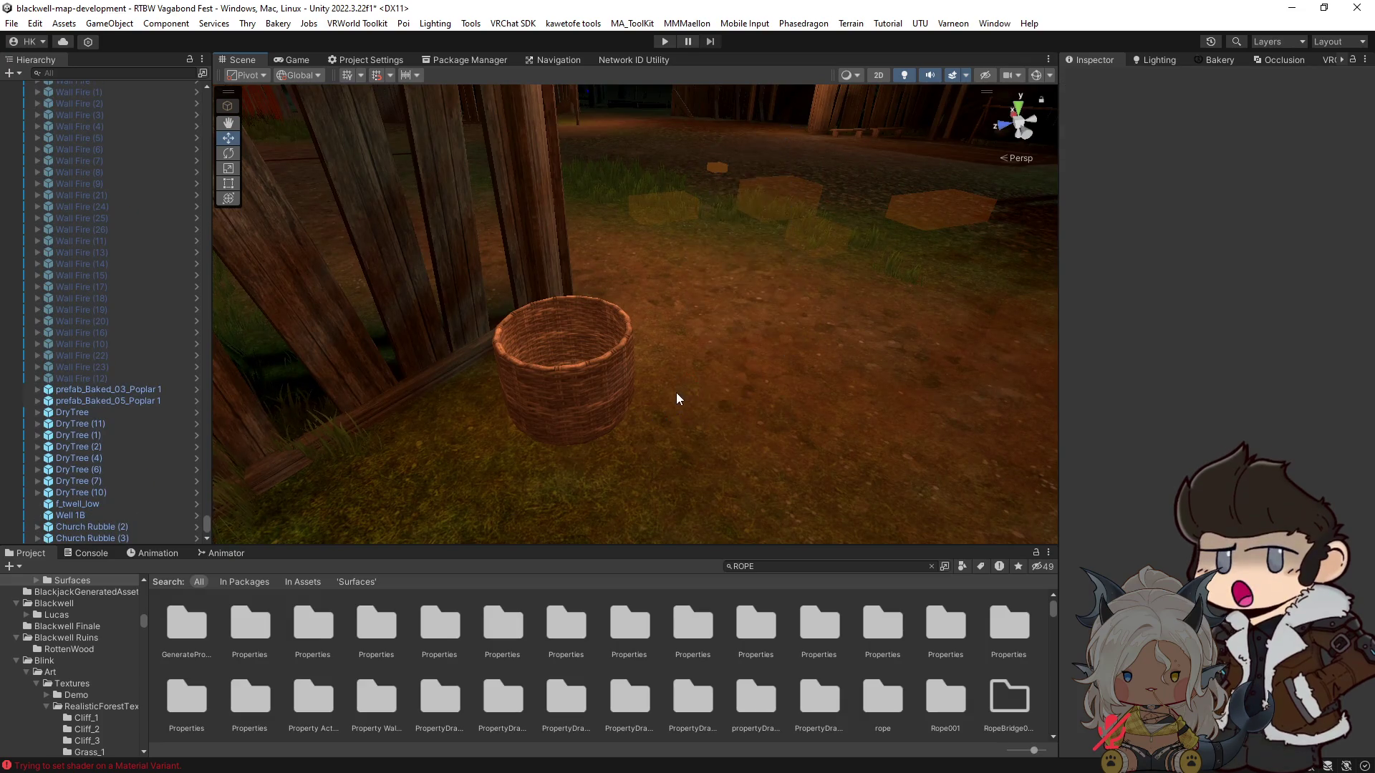
pyautogui.click(608, 378)
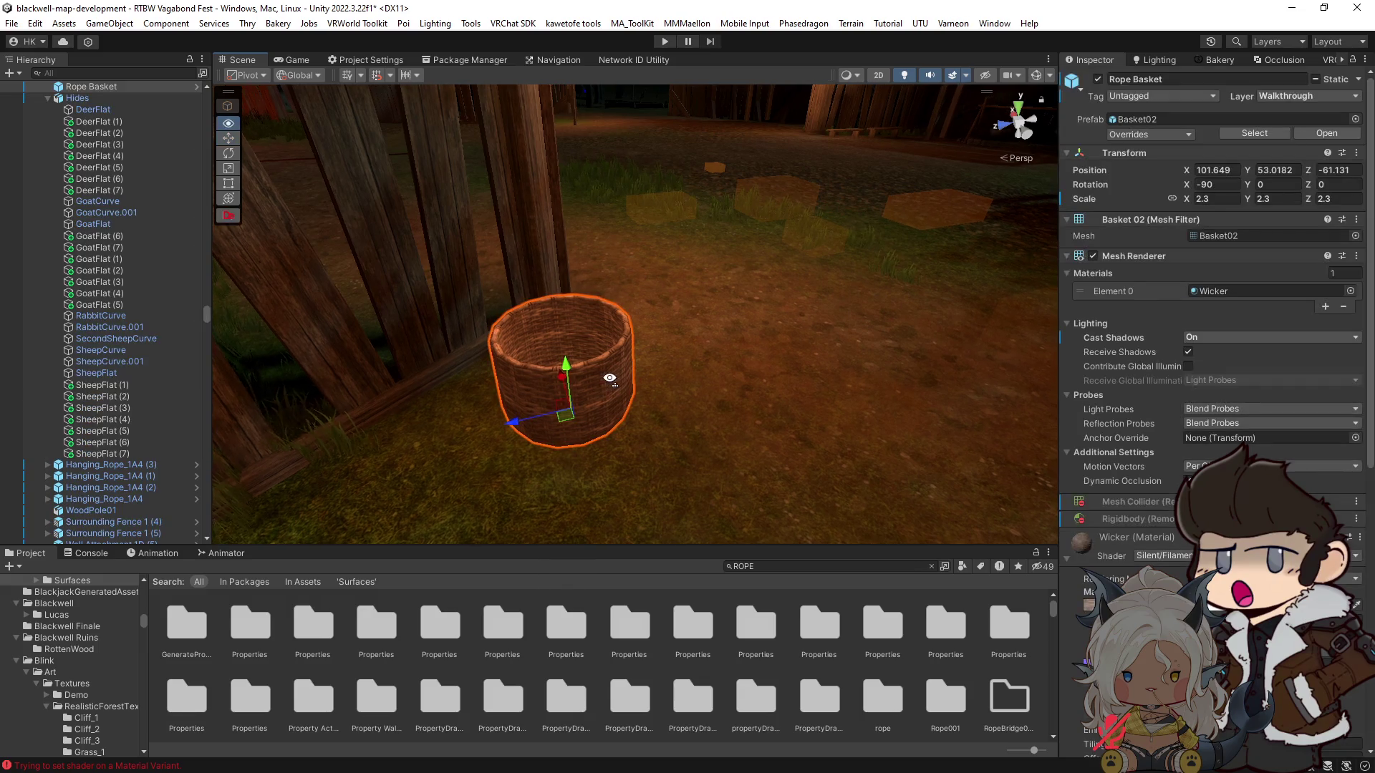
pyautogui.press('f')
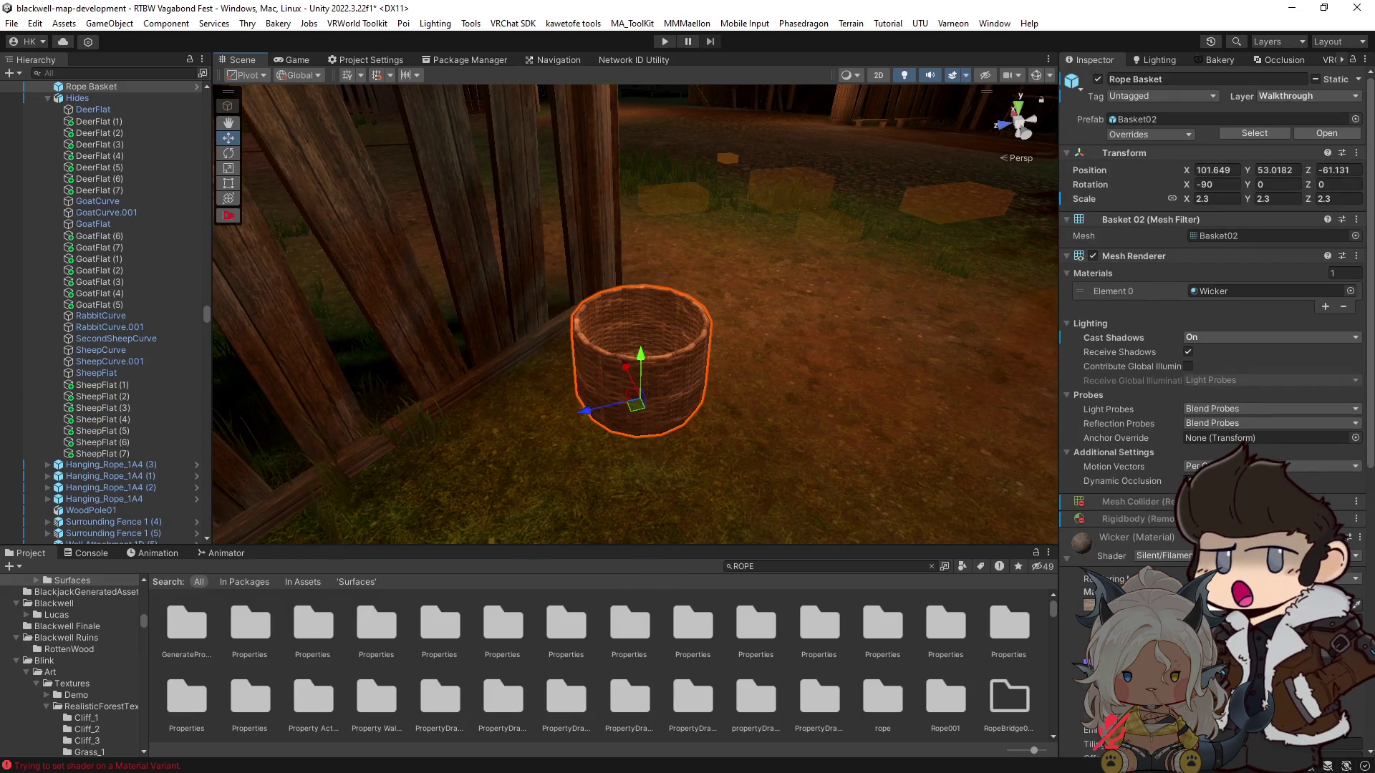
# Step: Search the project assets for ROPE and then PREFAB, then clear the search
pyautogui.scroll(-5, 1210, 322)
pyautogui.scroll(-8, 1210, 322)
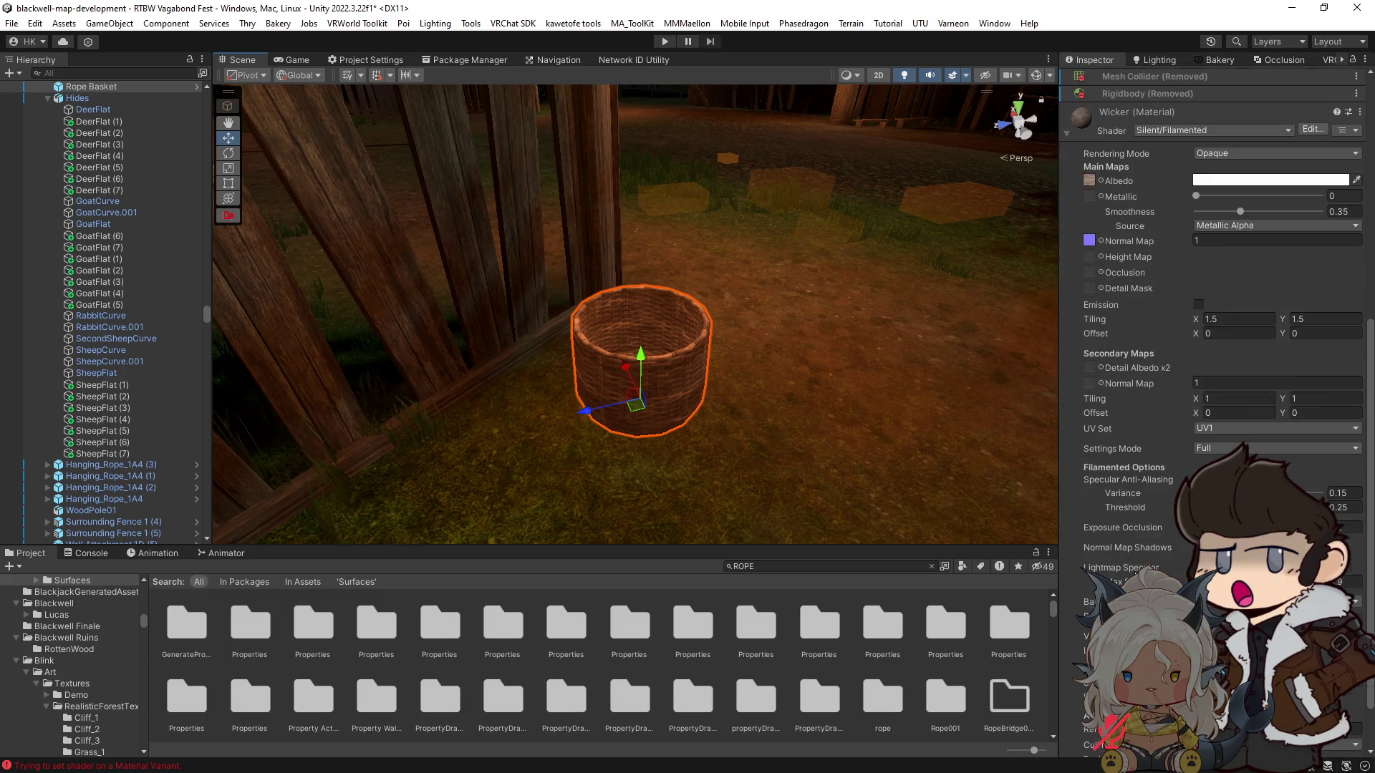
pyautogui.scroll(-2, 1211, 322)
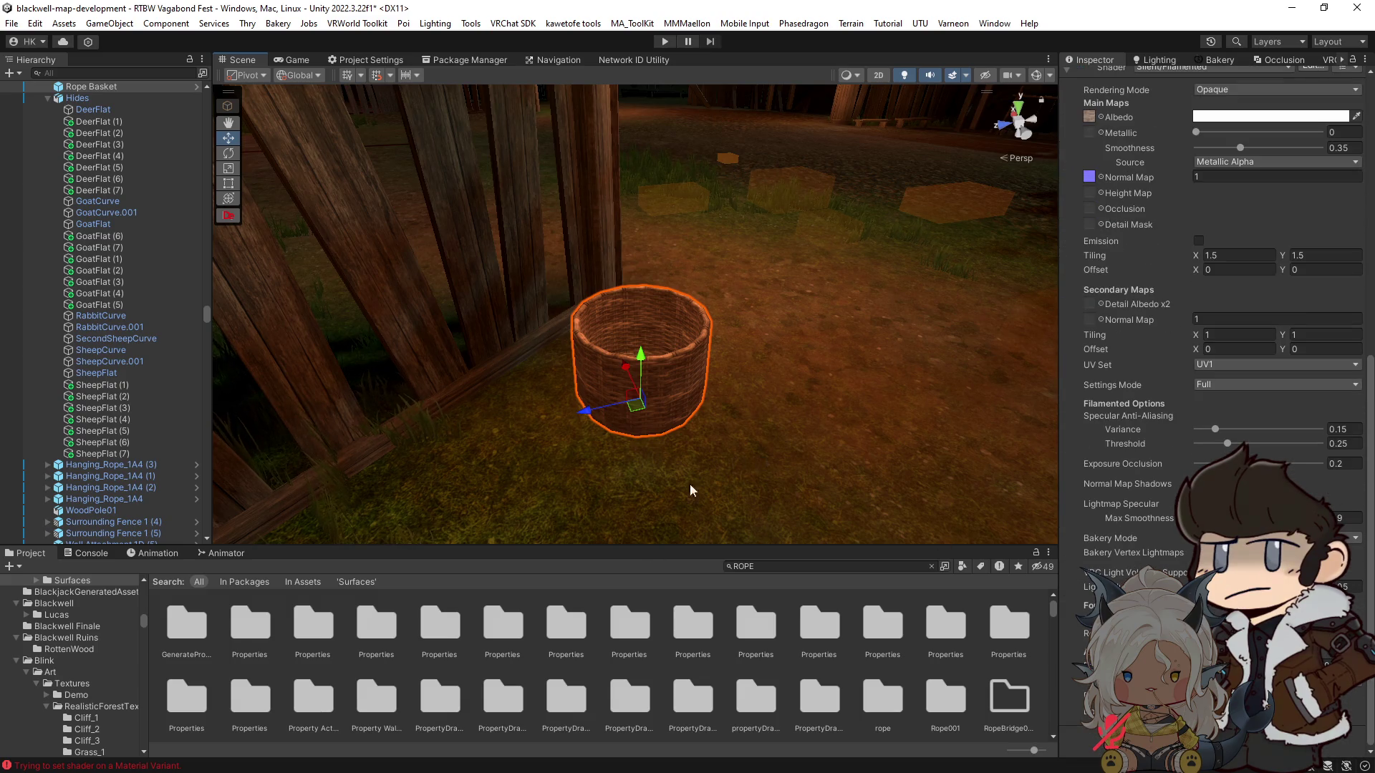
pyautogui.scroll(8, 1197, 401)
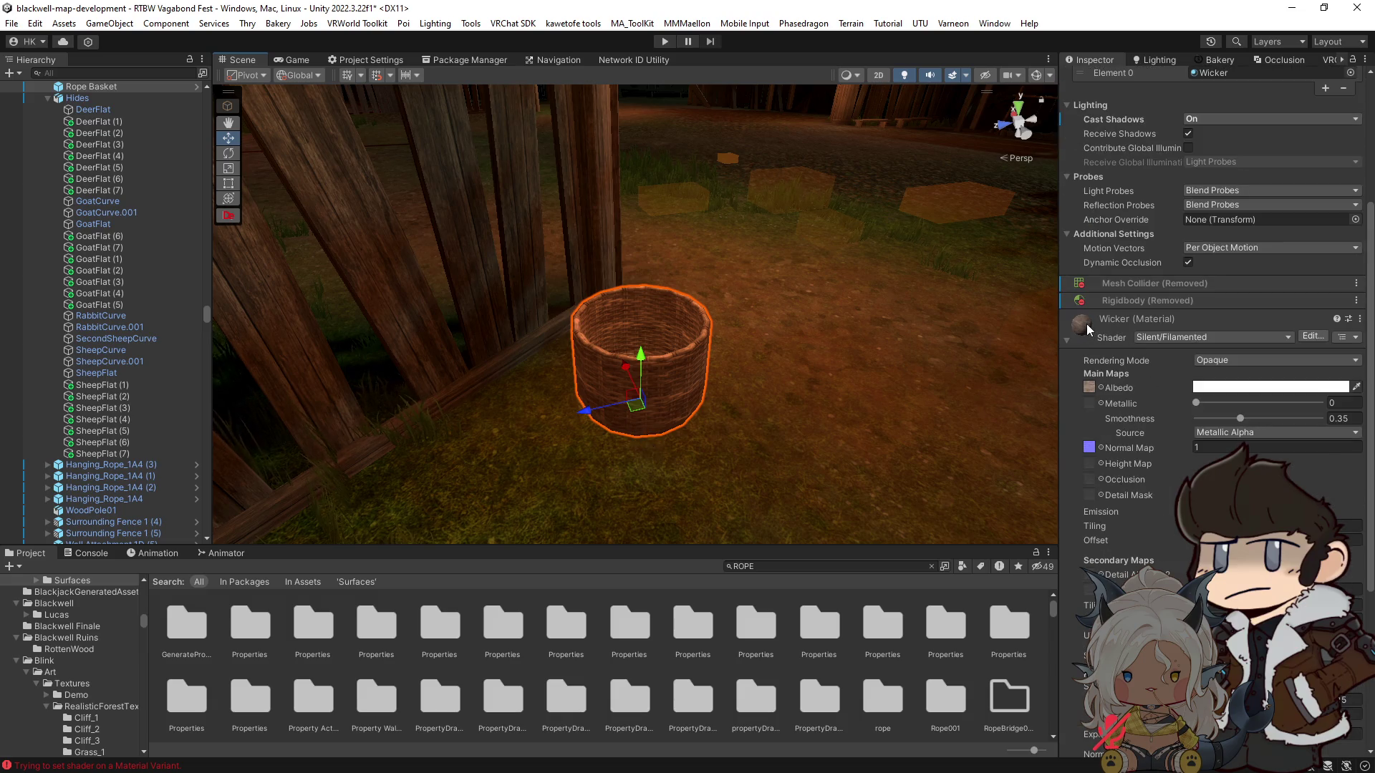
pyautogui.scroll(-3, 849, 654)
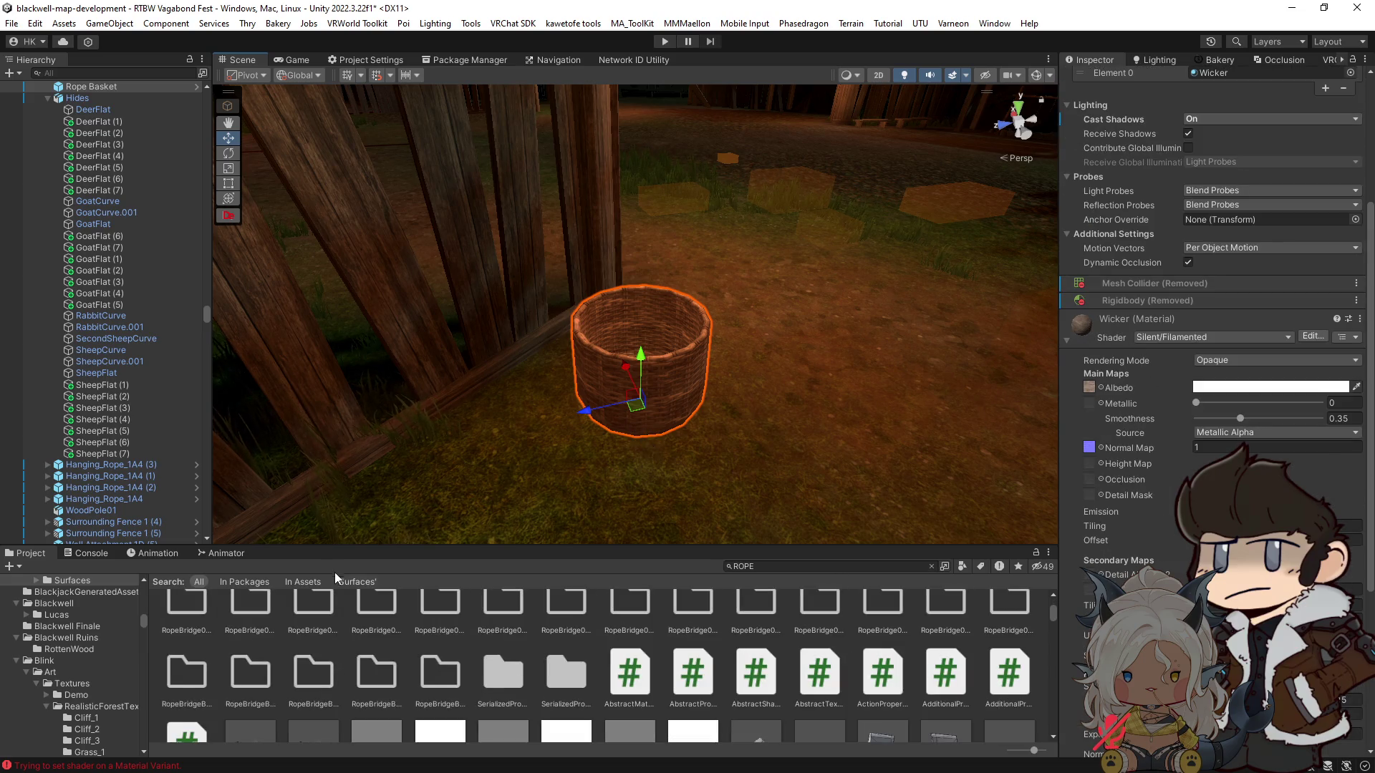
pyautogui.click(306, 581)
pyautogui.scroll(-2, 501, 626)
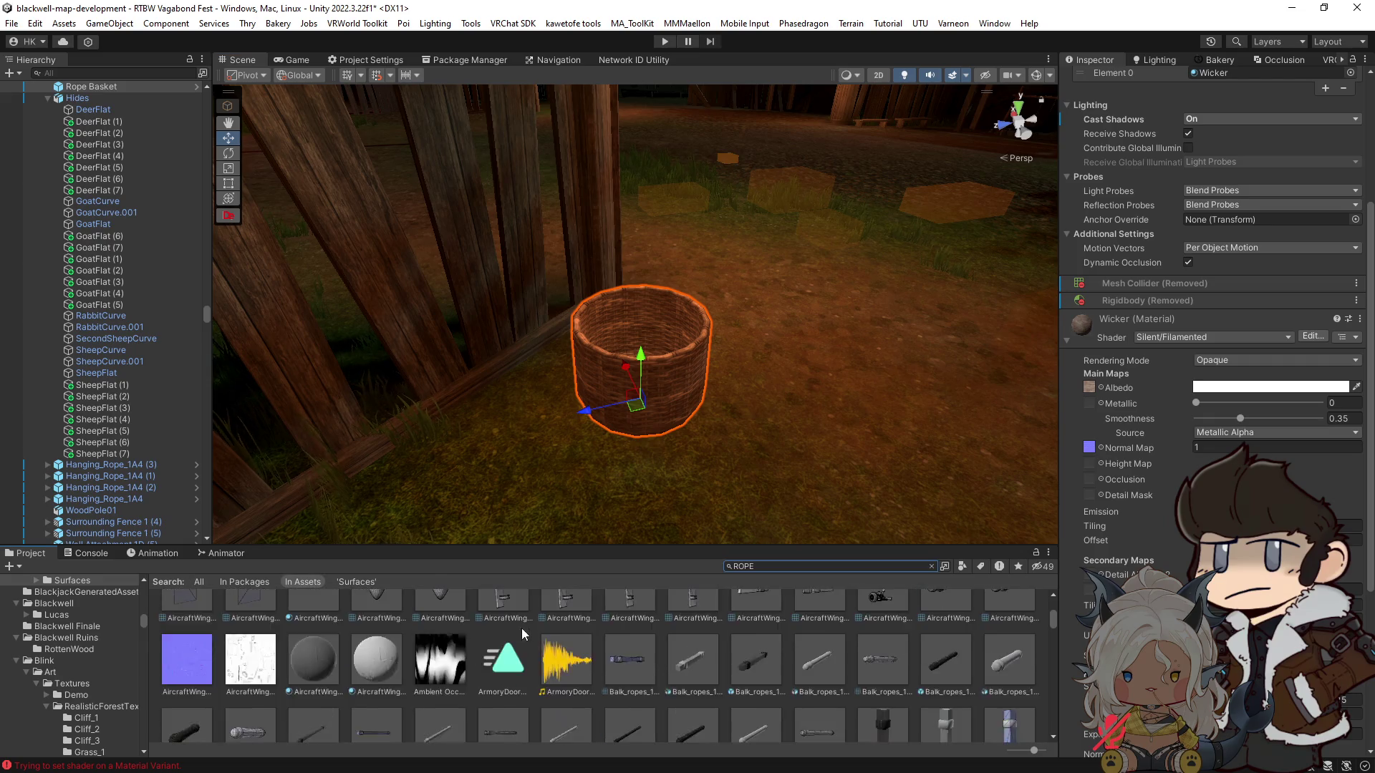
pyautogui.scroll(-2, 521, 629)
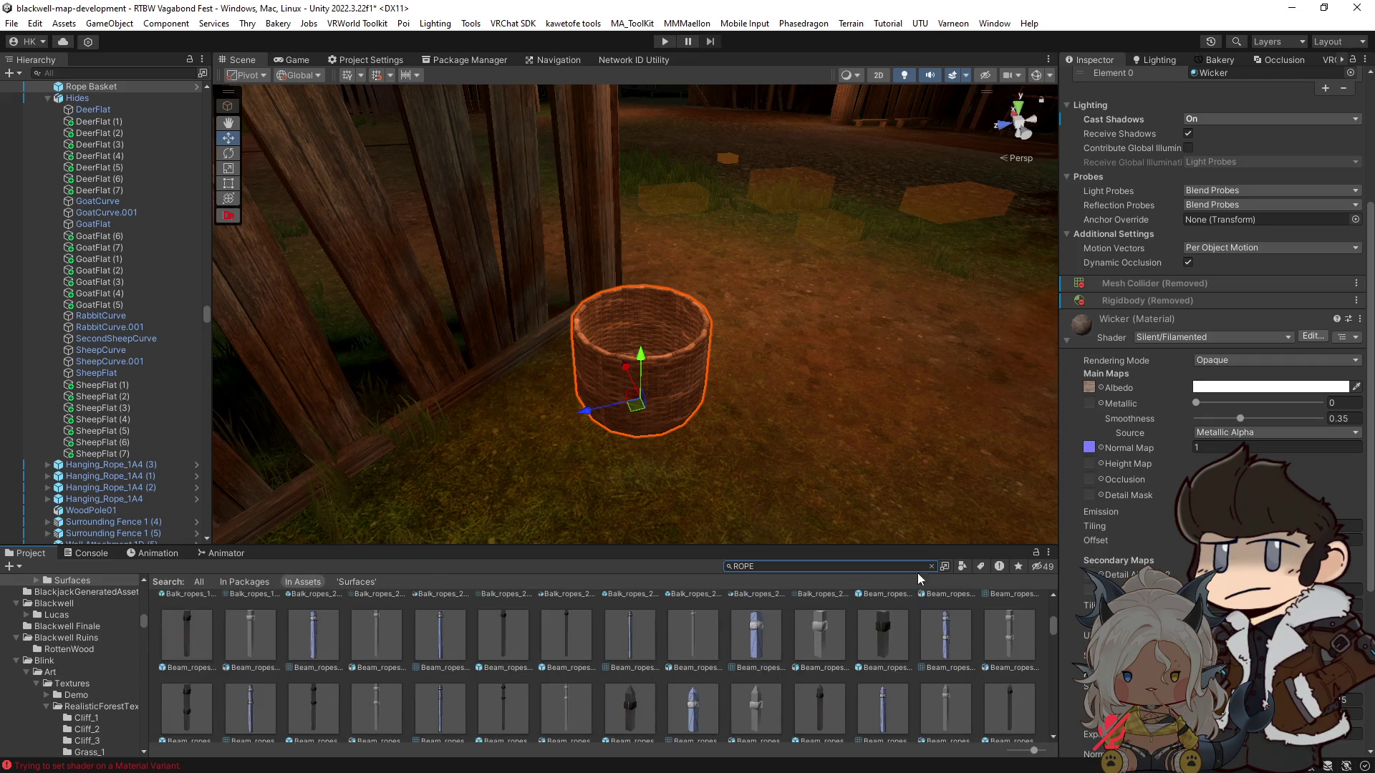
pyautogui.click(963, 564)
pyautogui.click(793, 565)
pyautogui.click(792, 566)
pyautogui.write('PREFAB')
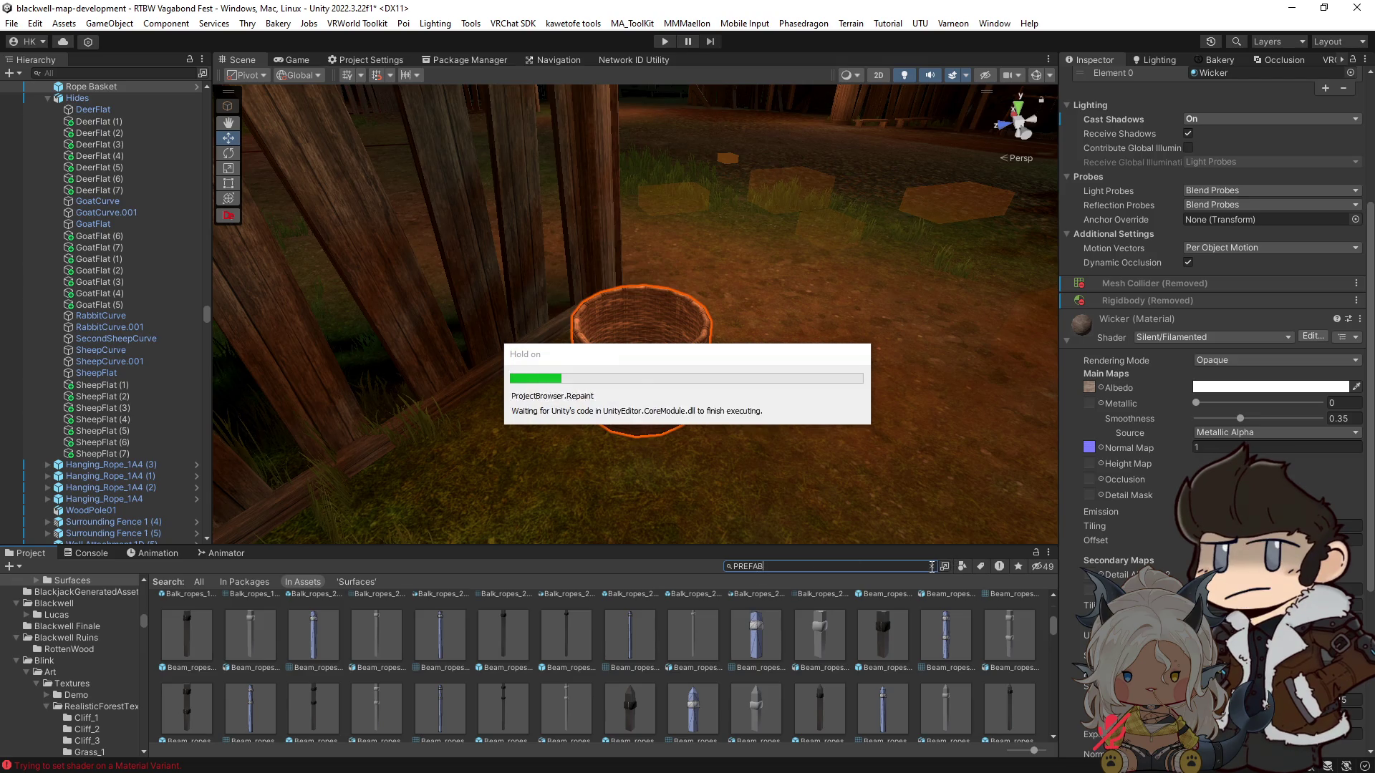
pyautogui.click(931, 567)
# Step: Search the Hierarchy for ROPE and inspect the Rope objects, undoing an accidental paste
pyautogui.click(99, 75)
pyautogui.write('R')
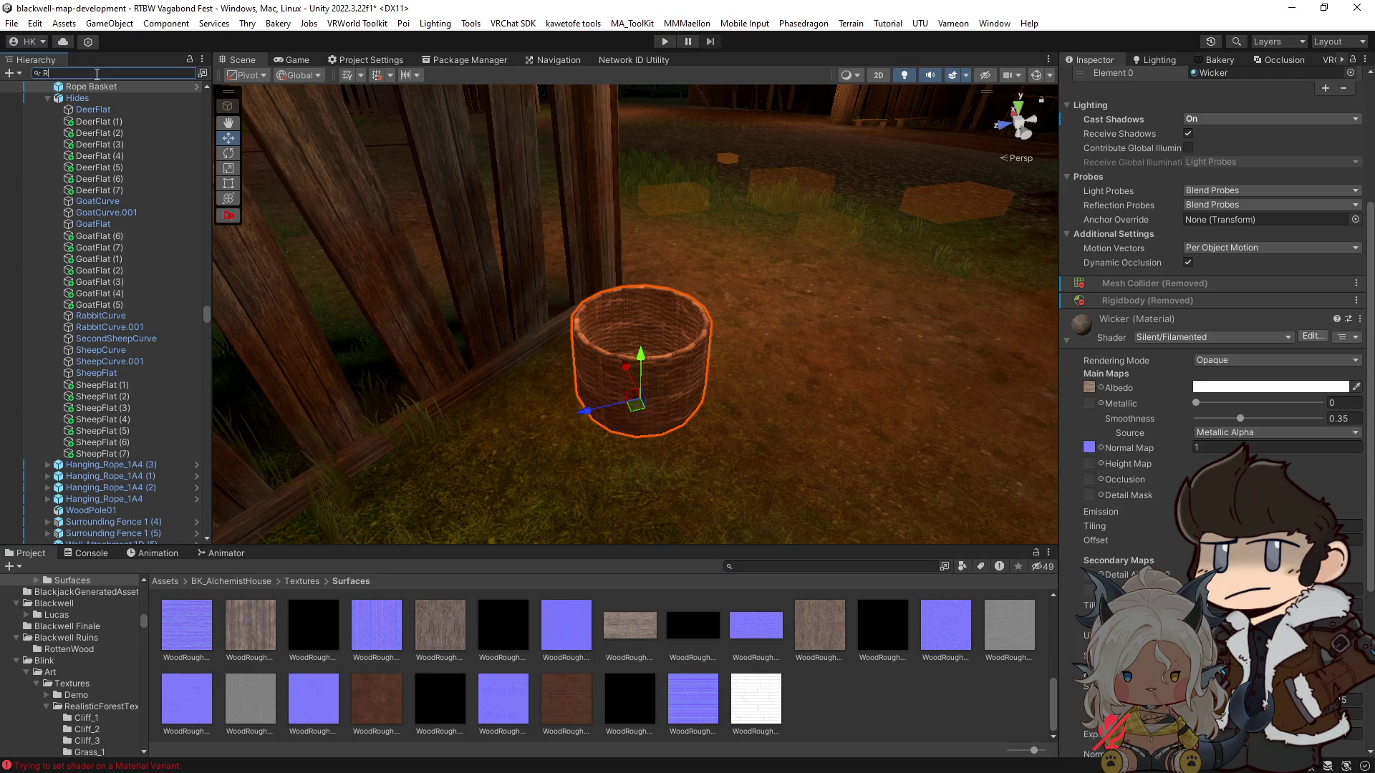
pyautogui.write('OPE')
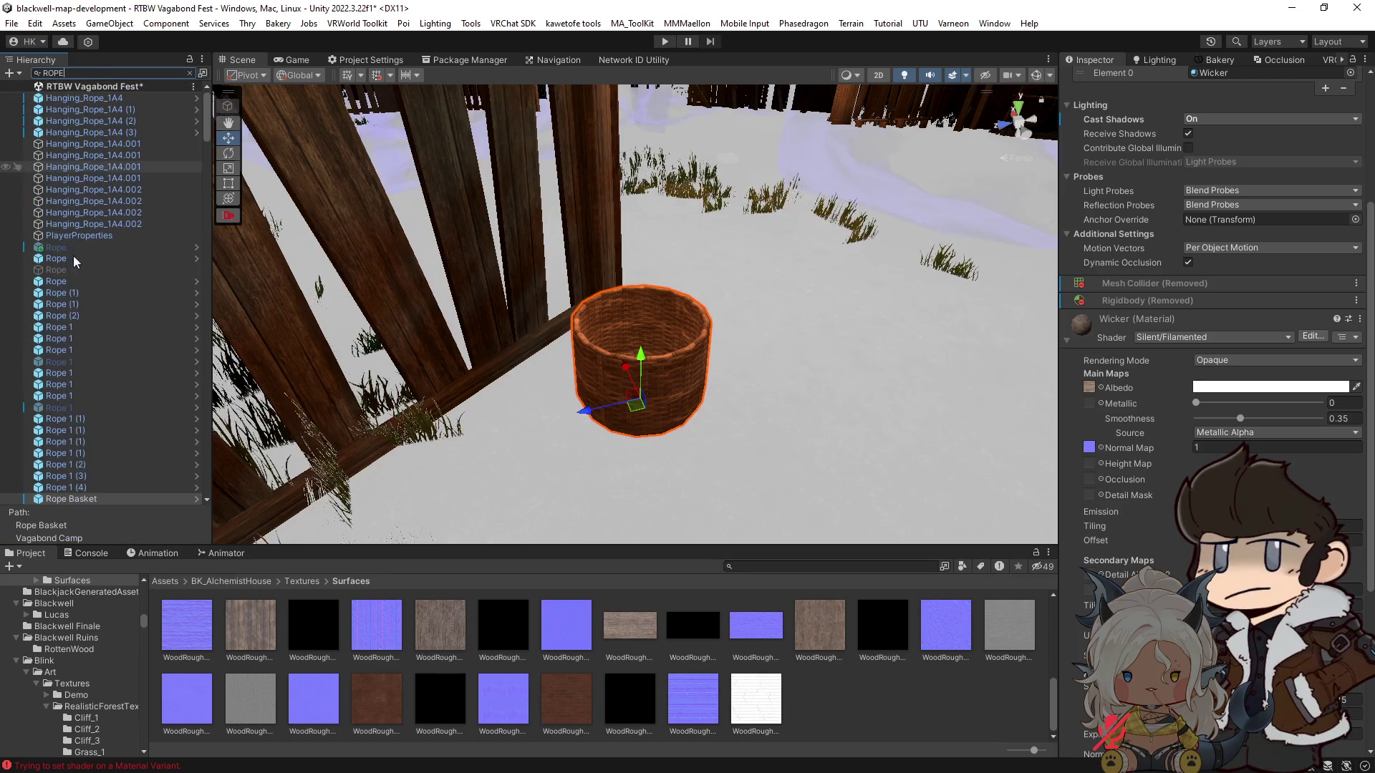
pyautogui.click(54, 286)
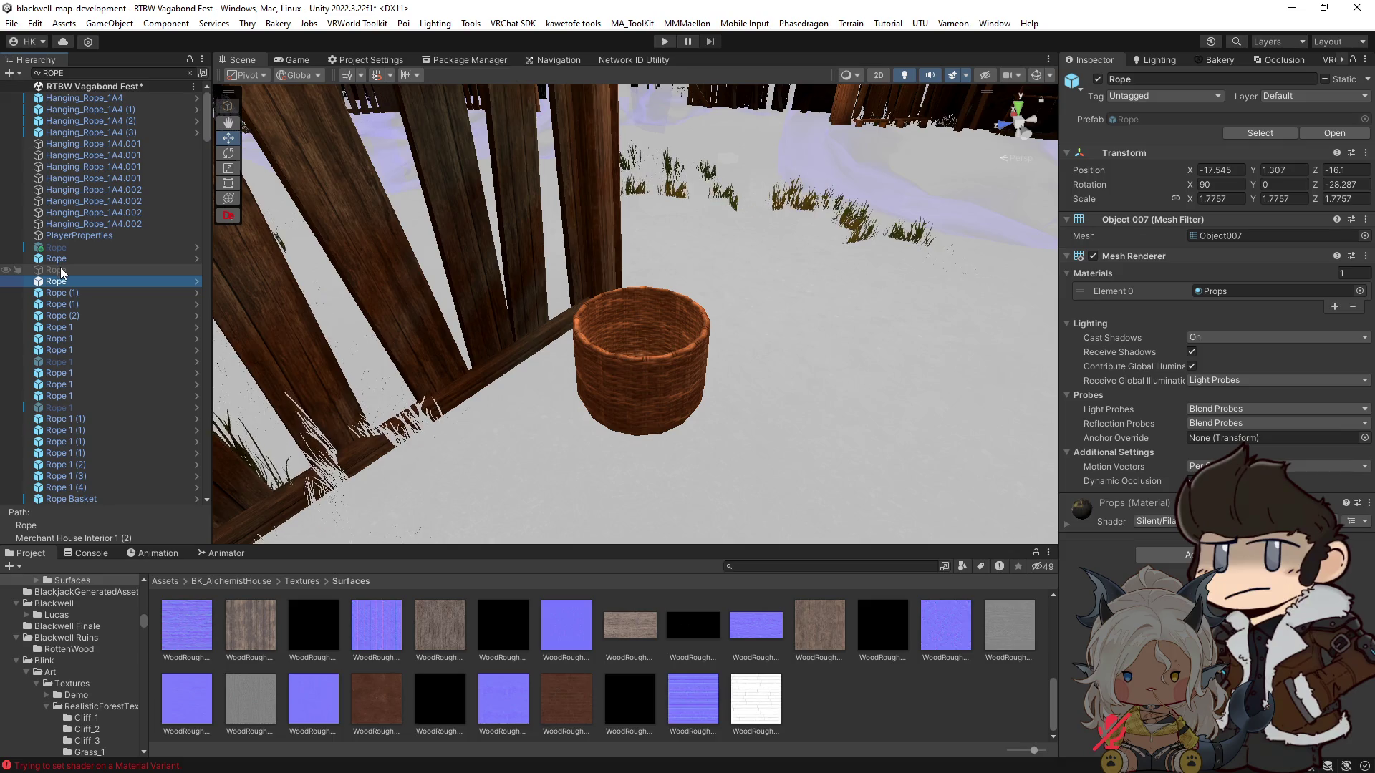
pyautogui.click(62, 248)
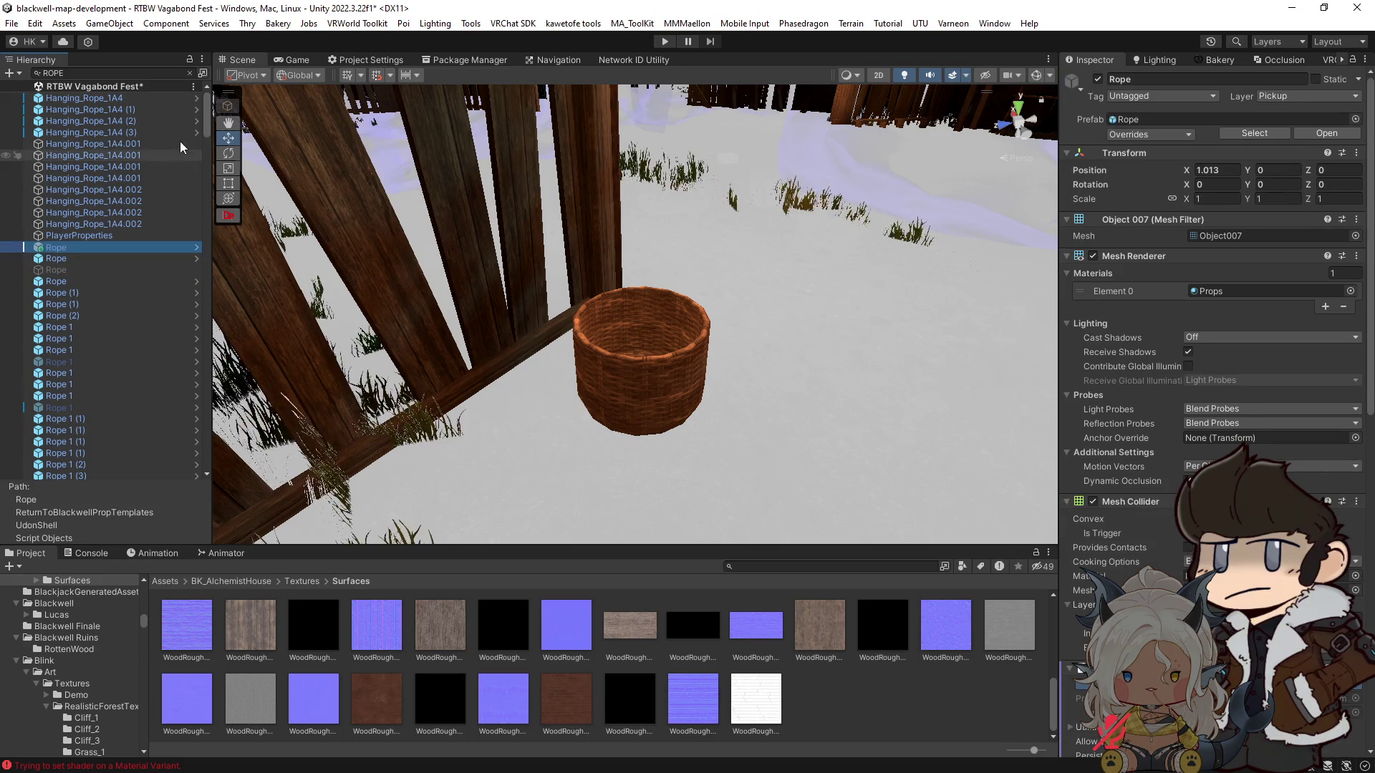
pyautogui.click(190, 73)
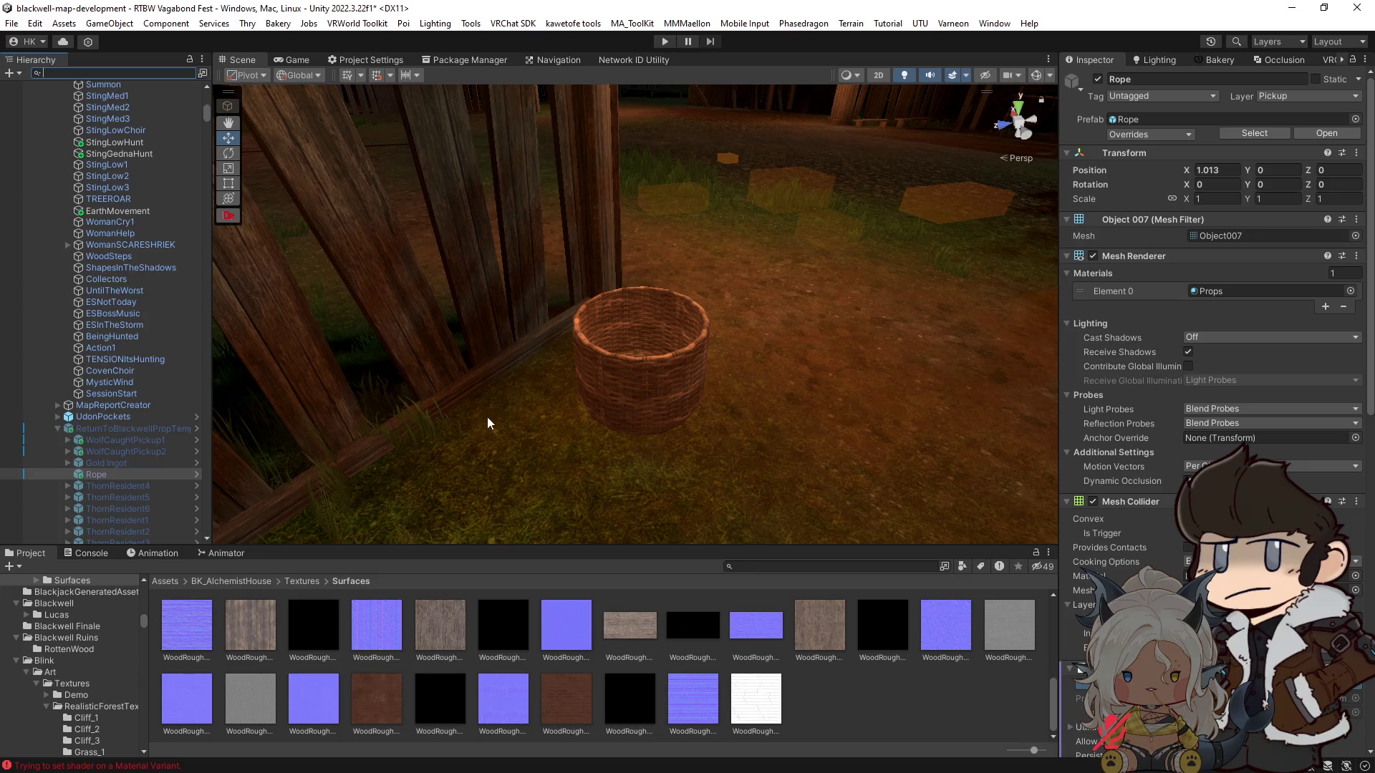
pyautogui.click(641, 385)
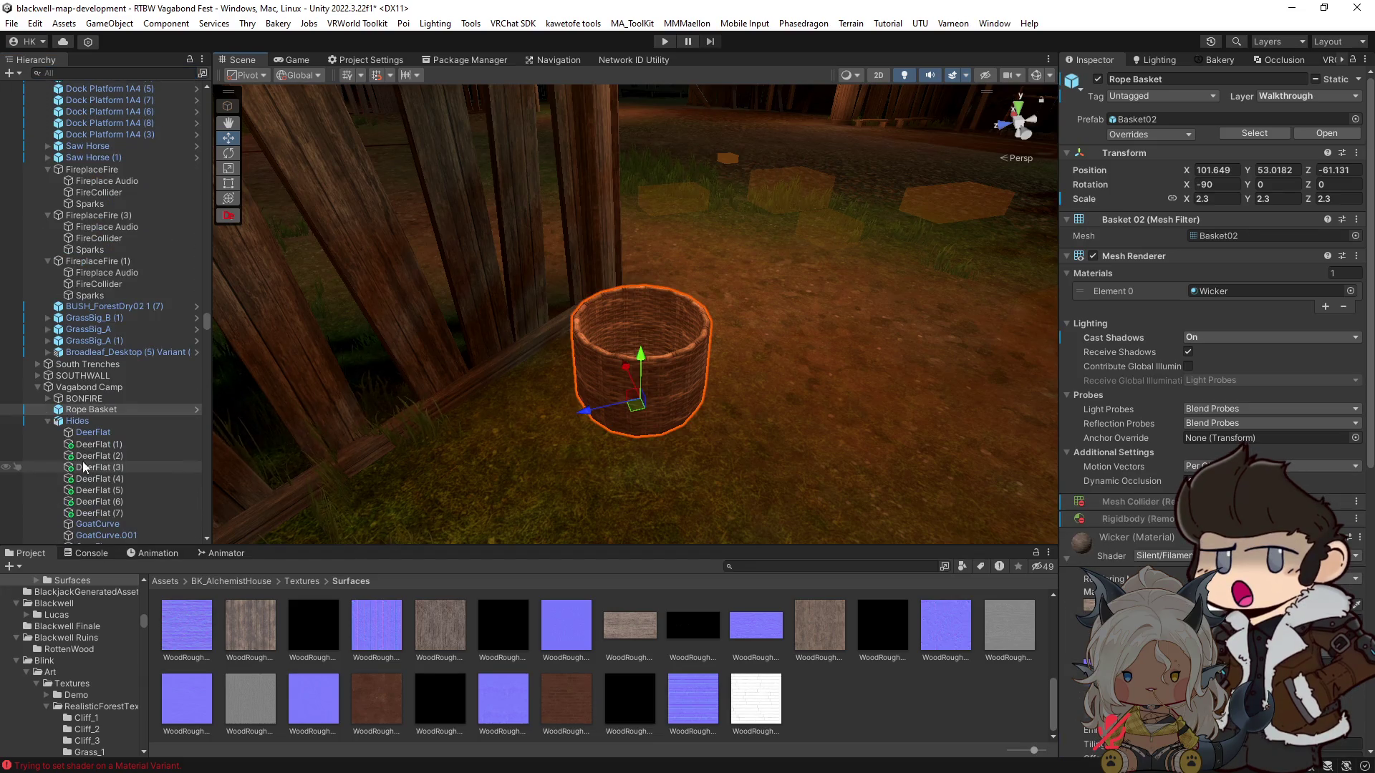
pyautogui.hotkey('ctrl', 'v')
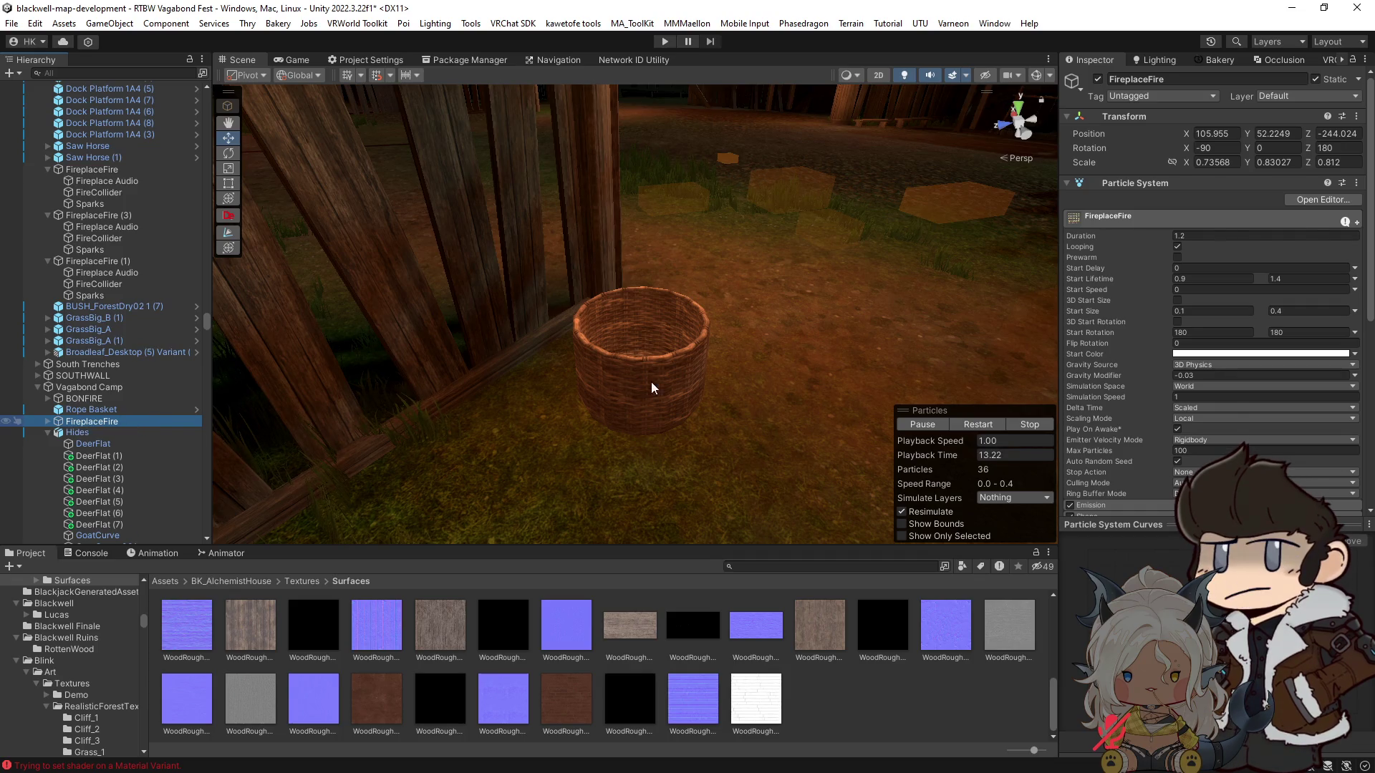
pyautogui.hotkey('ctrl', 'z')
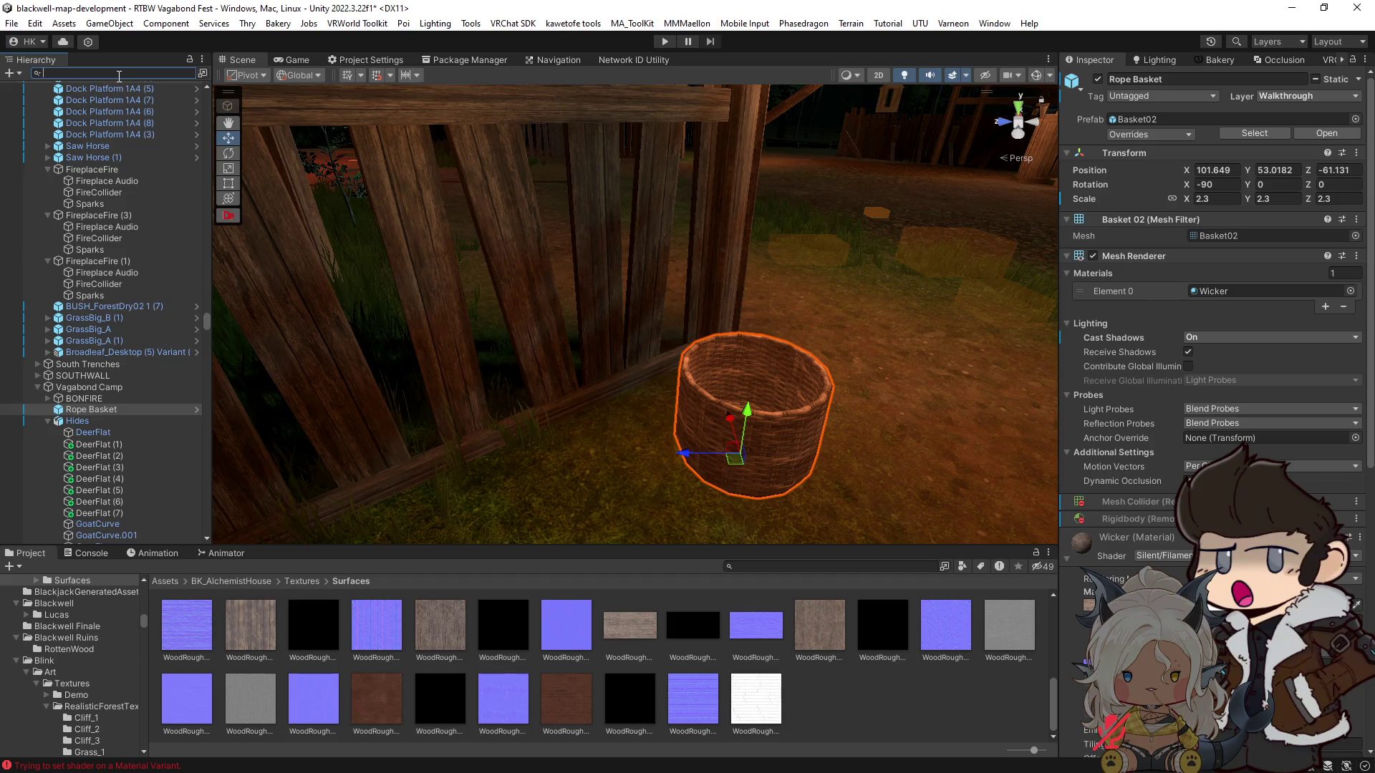
# Step: Select the first Rope from a Hierarchy ROPE search, then reselect the wicker basket
pyautogui.click(119, 73)
pyautogui.write('ROPE')
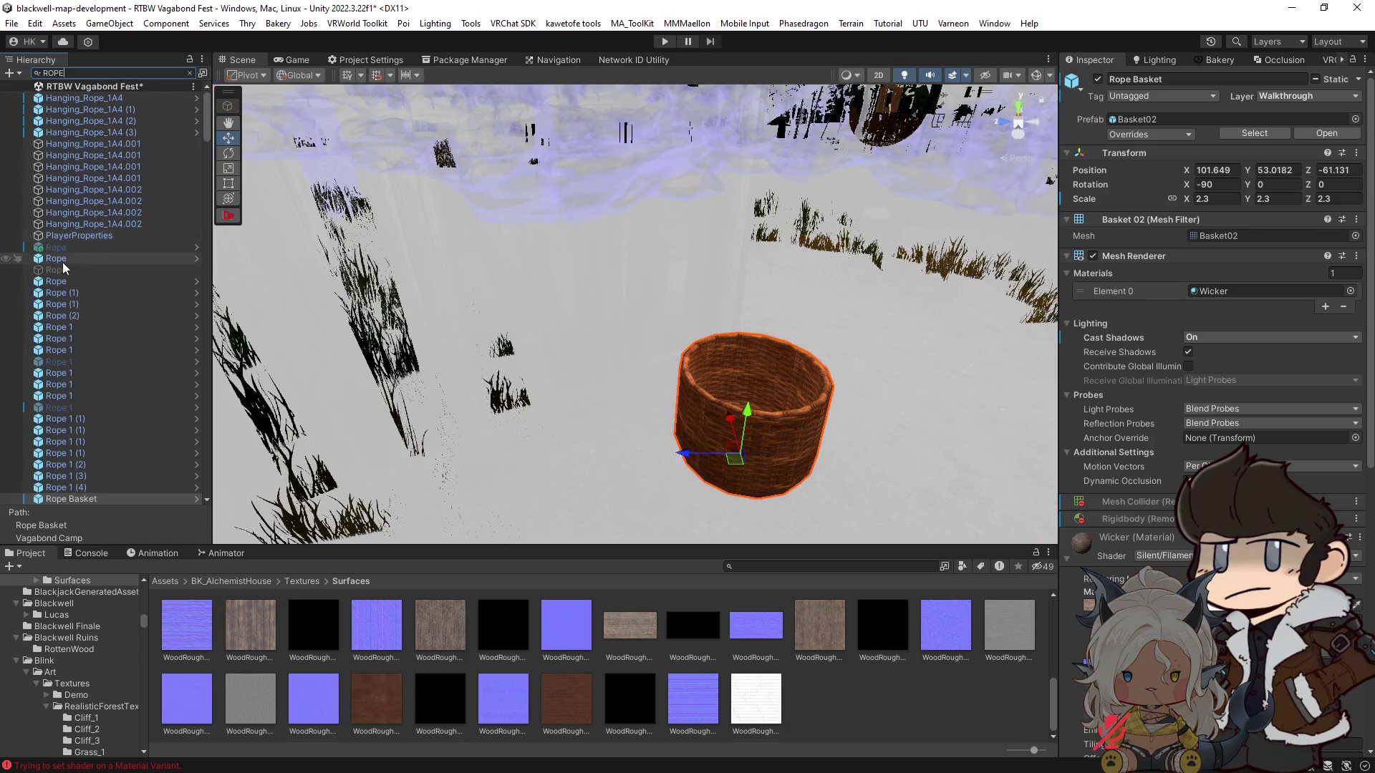
pyautogui.click(56, 248)
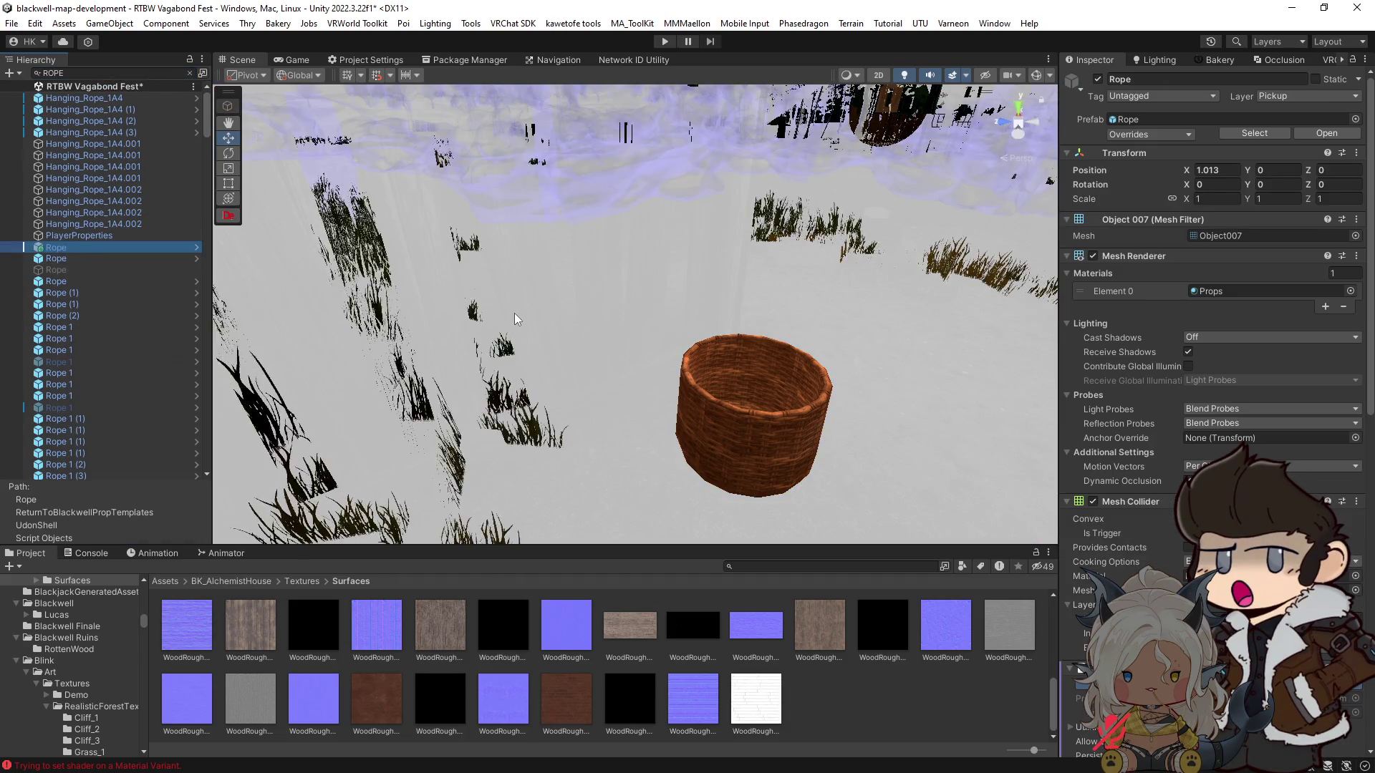
pyautogui.click(189, 73)
pyautogui.click(729, 410)
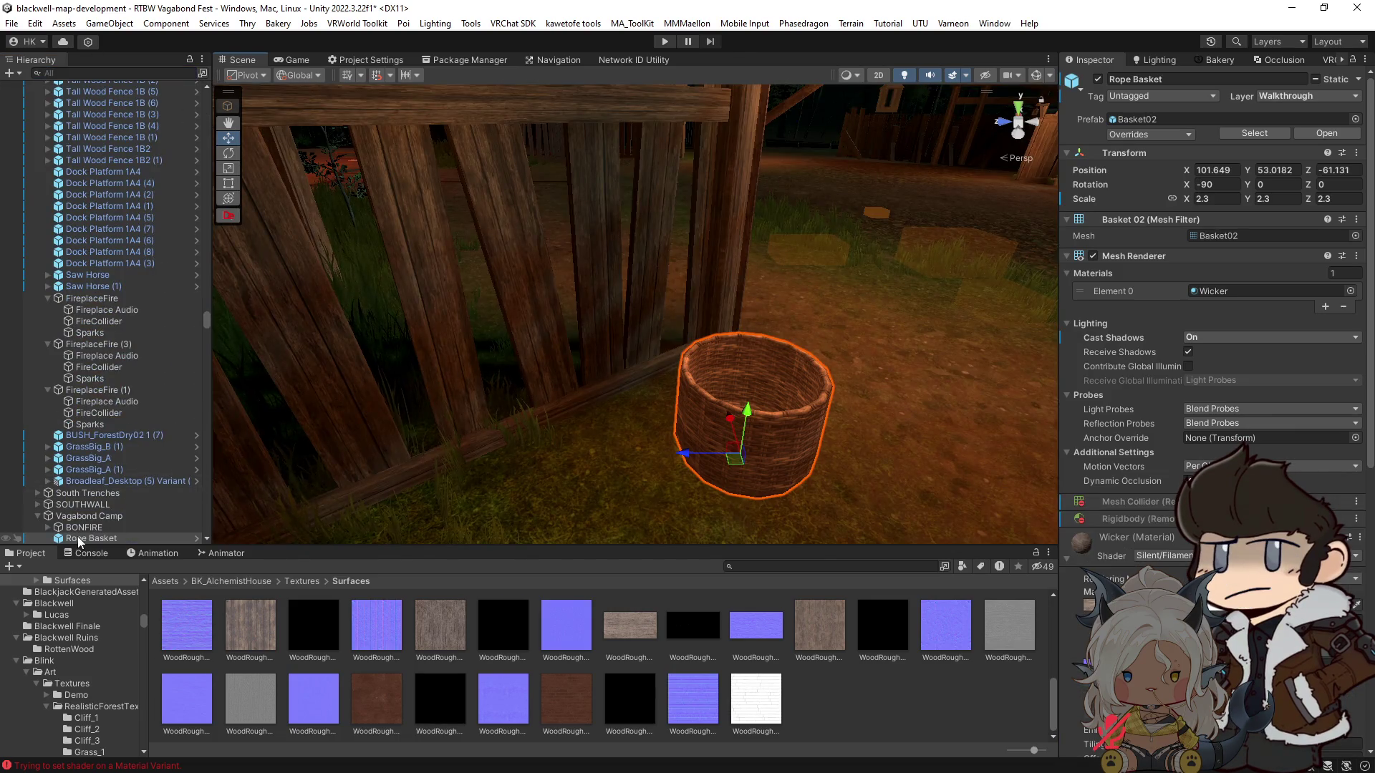
# Step: Parent the Rope under Rope Basket and set its position value to 0.148
pyautogui.scroll(-1, 83, 538)
pyautogui.moveTo(84, 538)
pyautogui.mouseDown()
pyautogui.moveTo(84, 516)
pyautogui.moveTo(72, 538)
pyautogui.moveTo(86, 527)
pyautogui.mouseUp()
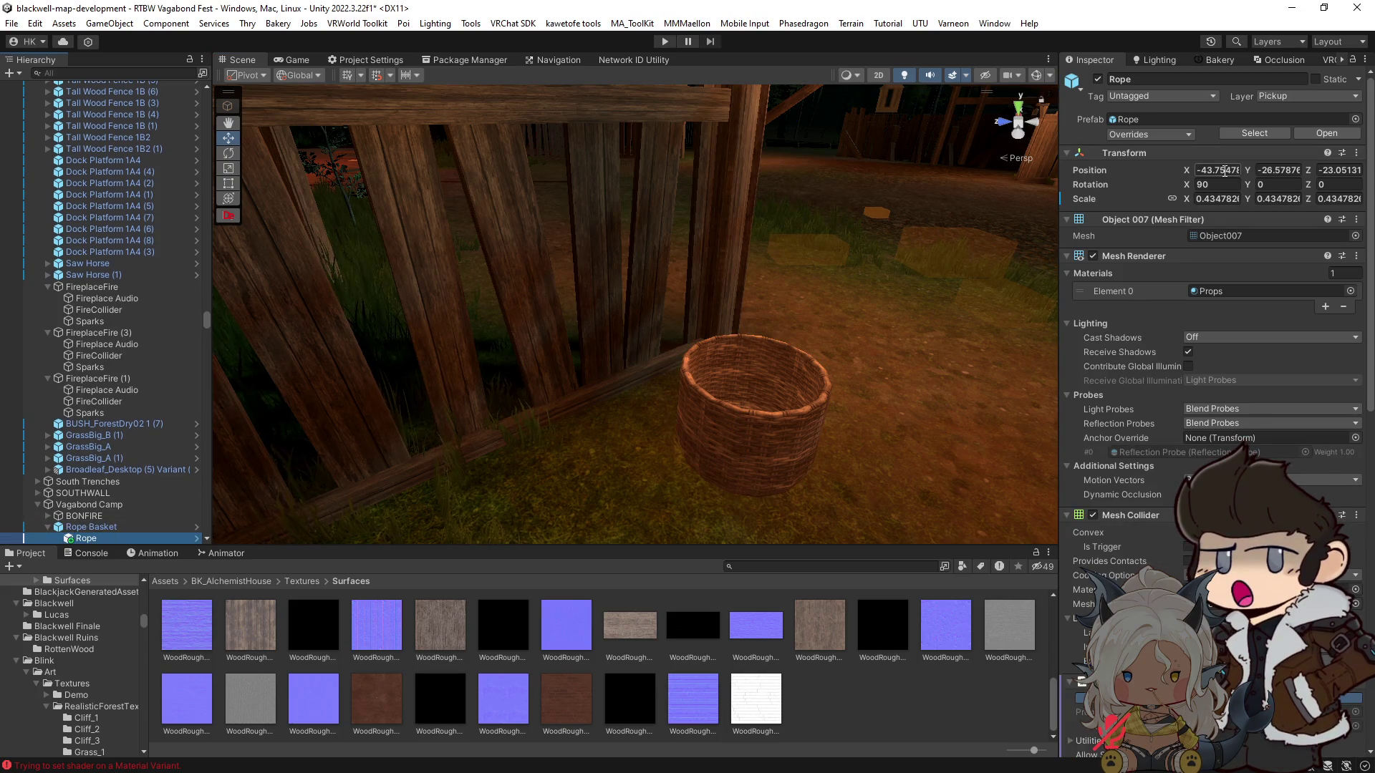
pyautogui.click(1342, 175)
pyautogui.write('0.148')
pyautogui.press('Return')
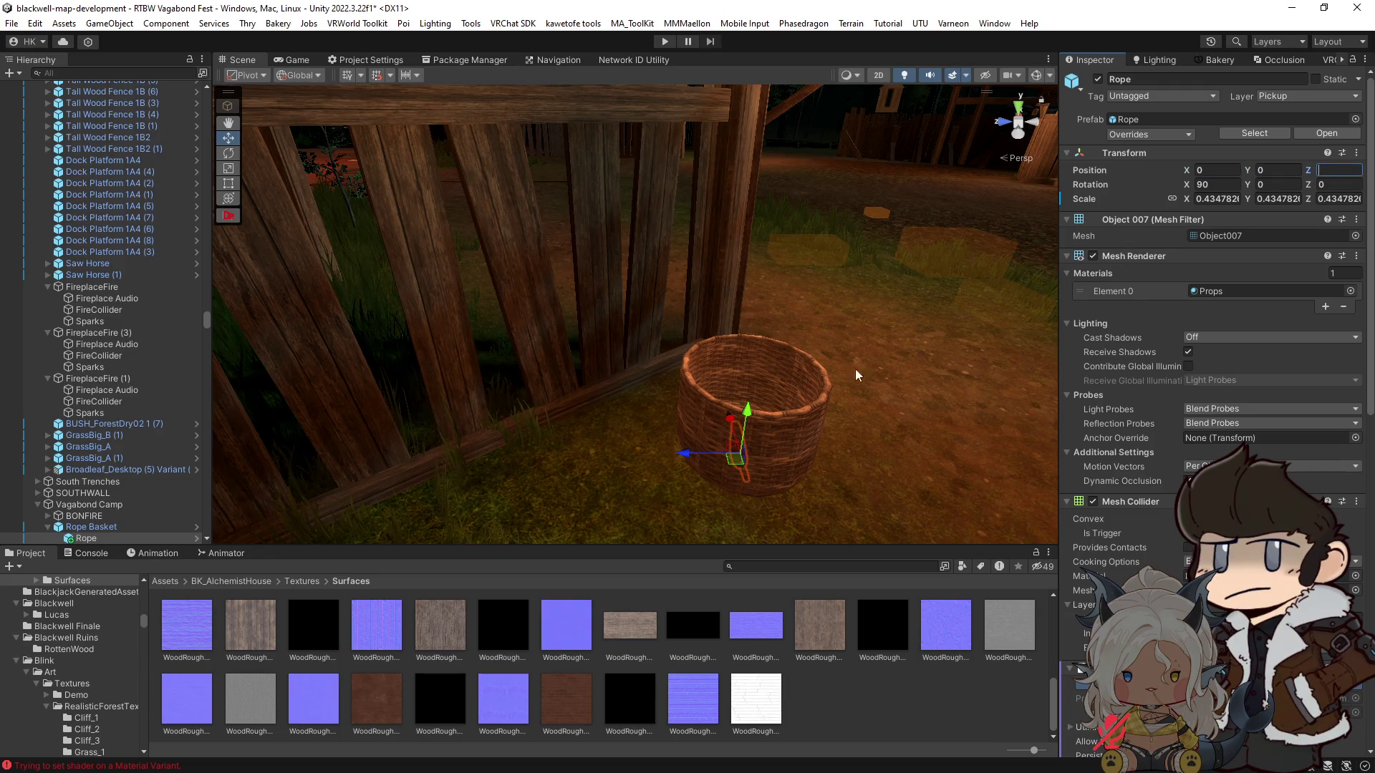
# Step: Rotate, scale (about 0.689) and lower the rope (Z 0.037) to lie inside the basket
pyautogui.moveTo(749, 345); pyautogui.dragTo(749, 339)
pyautogui.press('f')
pyautogui.press('e')
pyautogui.moveTo(633, 357)
pyautogui.mouseDown()
pyautogui.moveTo(789, 382)
pyautogui.moveTo(736, 400)
pyautogui.moveTo(750, 401)
pyautogui.moveTo(812, 551)
pyautogui.moveTo(667, 440)
pyautogui.moveTo(630, 342)
pyautogui.moveTo(657, 408)
pyautogui.moveTo(669, 380)
pyautogui.moveTo(709, 387)
pyautogui.mouseUp()
pyautogui.press('r')
pyautogui.press('w')
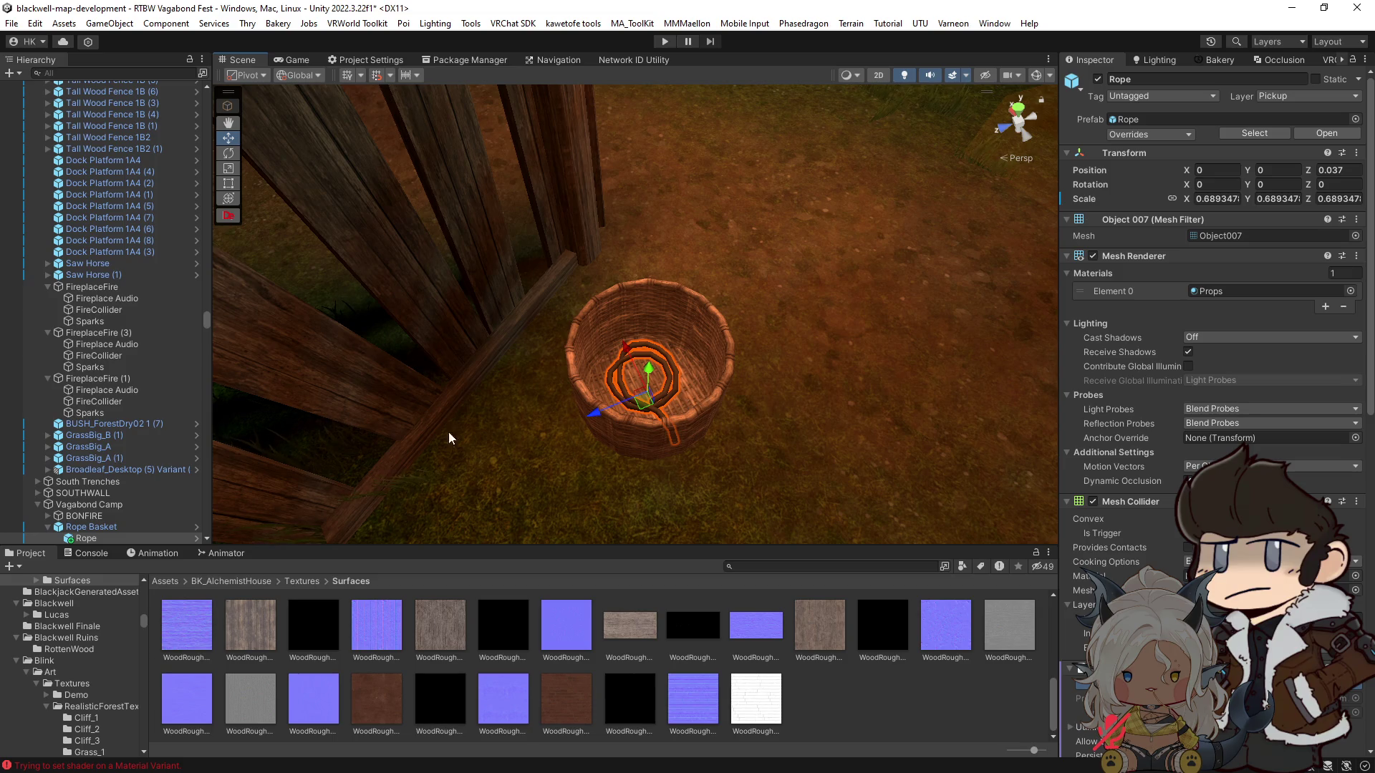
pyautogui.rightClick(1143, 503)
# Step: Remove the Mesh Collider, Prop Template, VRC Pickup and Rigidbody components from the Rope
pyautogui.click(1174, 526)
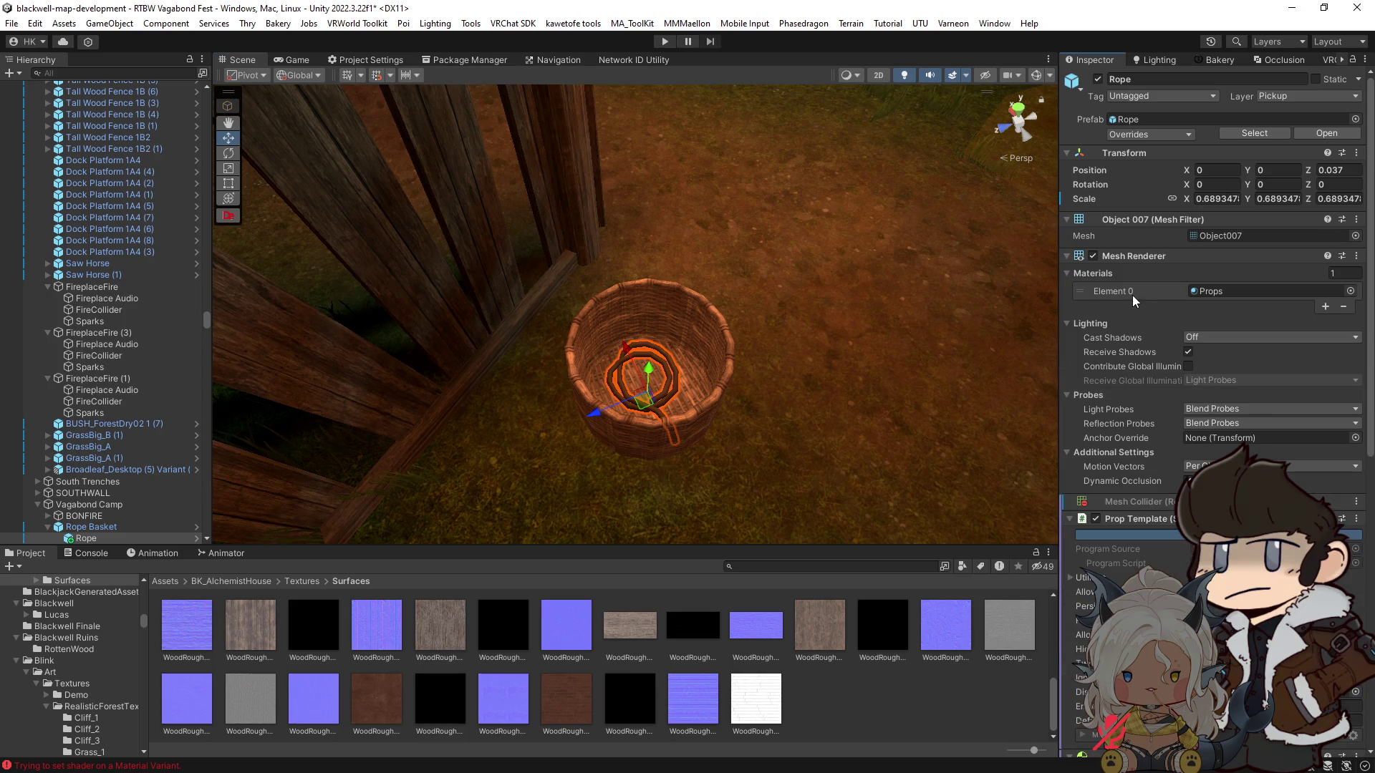
pyautogui.scroll(-5, 1144, 519)
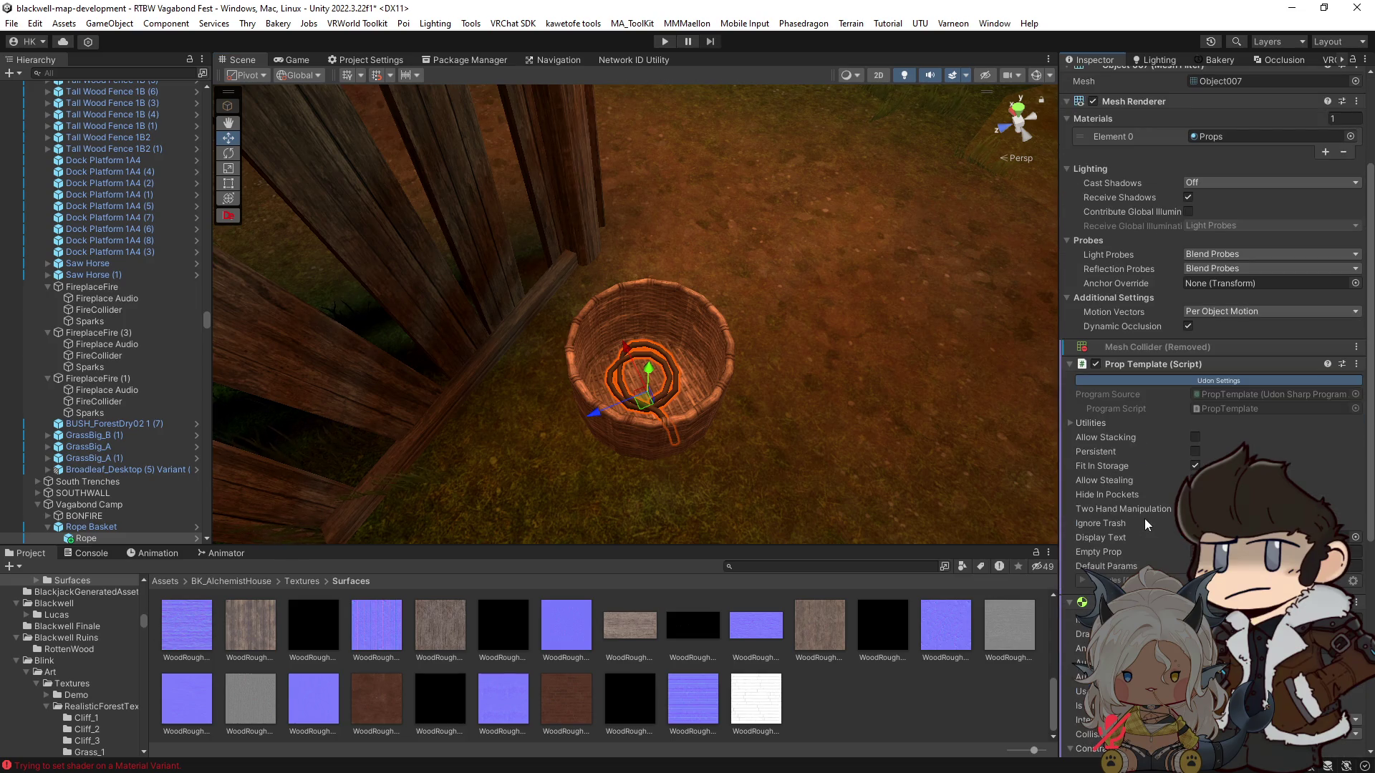
pyautogui.rightClick(1148, 369)
pyautogui.click(1194, 415)
pyautogui.scroll(-5, 1172, 420)
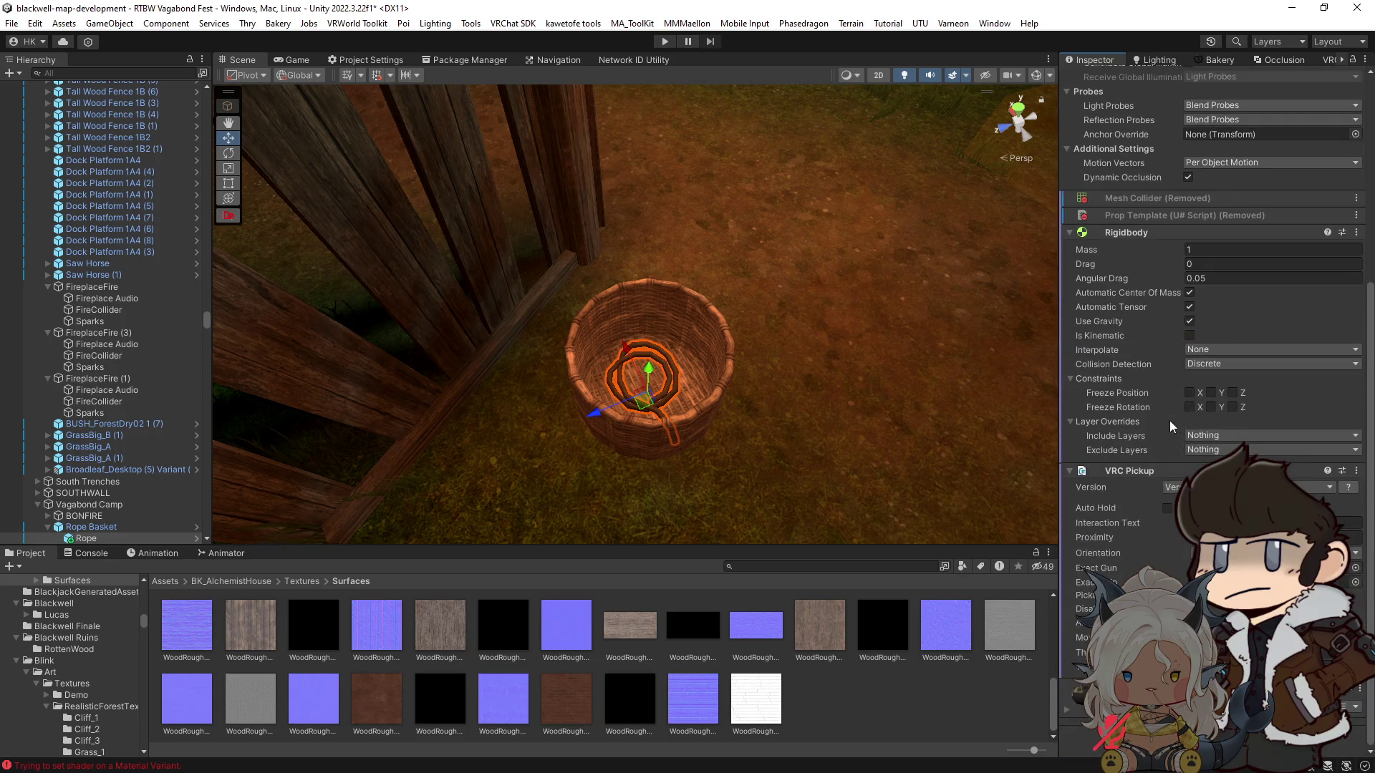
pyautogui.rightClick(1136, 471)
pyautogui.click(1164, 502)
pyautogui.rightClick(1137, 434)
pyautogui.click(1183, 464)
pyautogui.click(1183, 464)
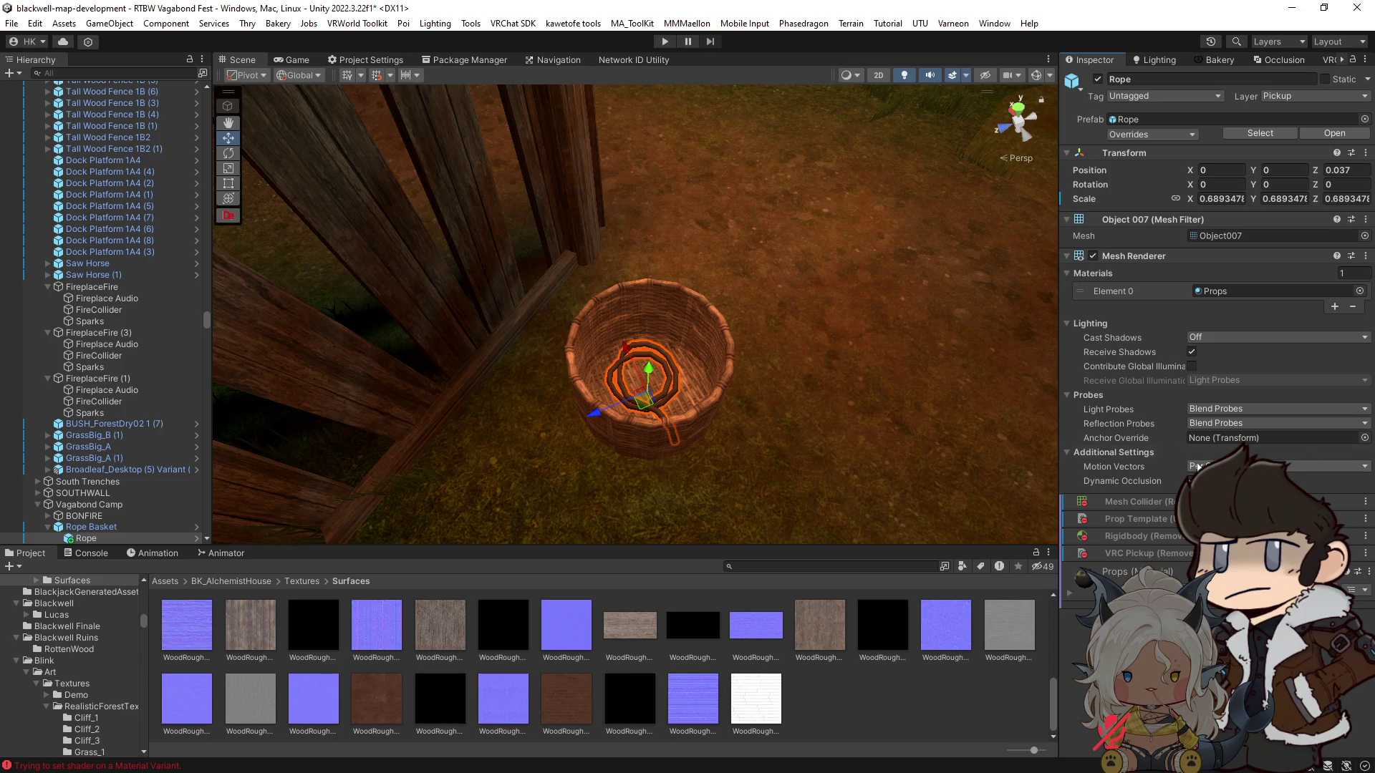
# Step: Put the Rope on the Walkthrough layer and set its static flags
pyautogui.click(1337, 97)
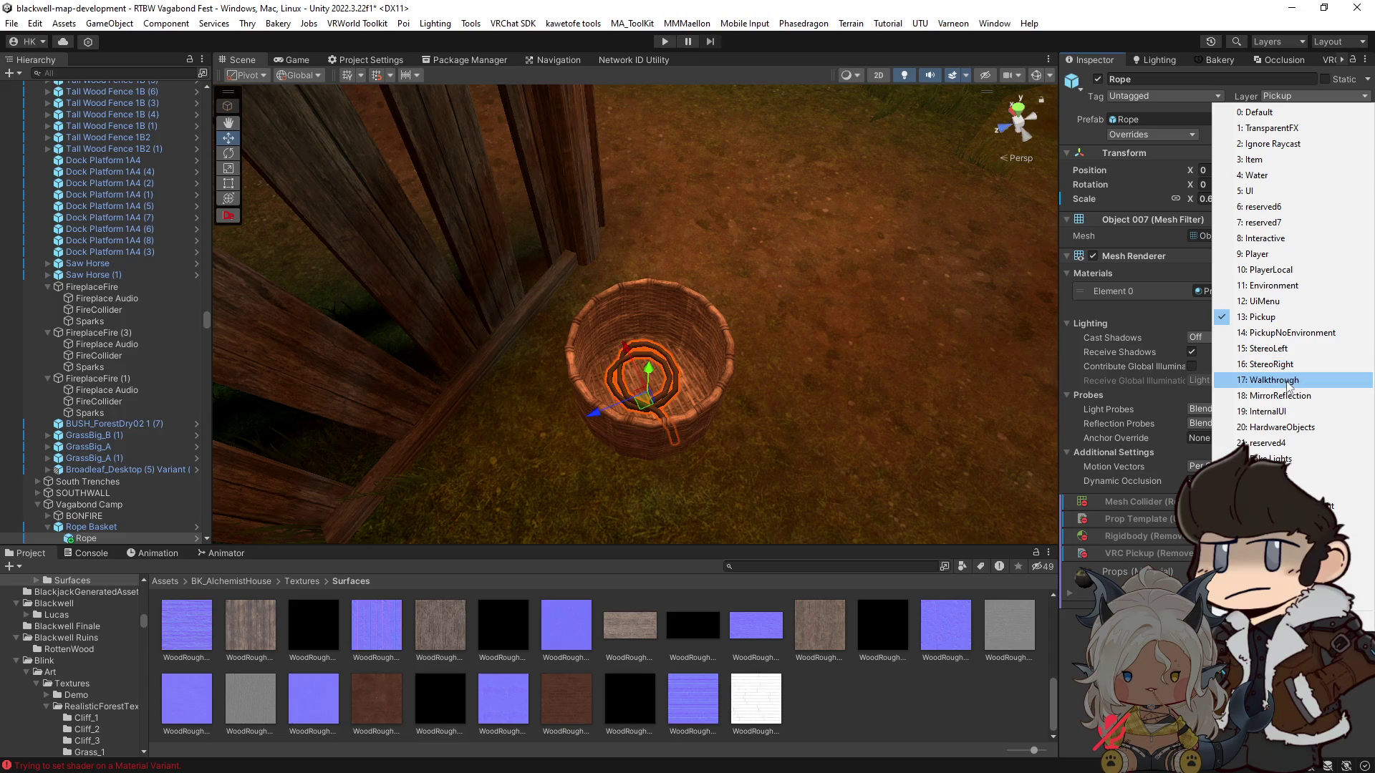
pyautogui.click(1275, 380)
pyautogui.click(1369, 81)
pyautogui.click(1295, 160)
pyautogui.moveTo(825, 334); pyautogui.dragTo(909, 350)
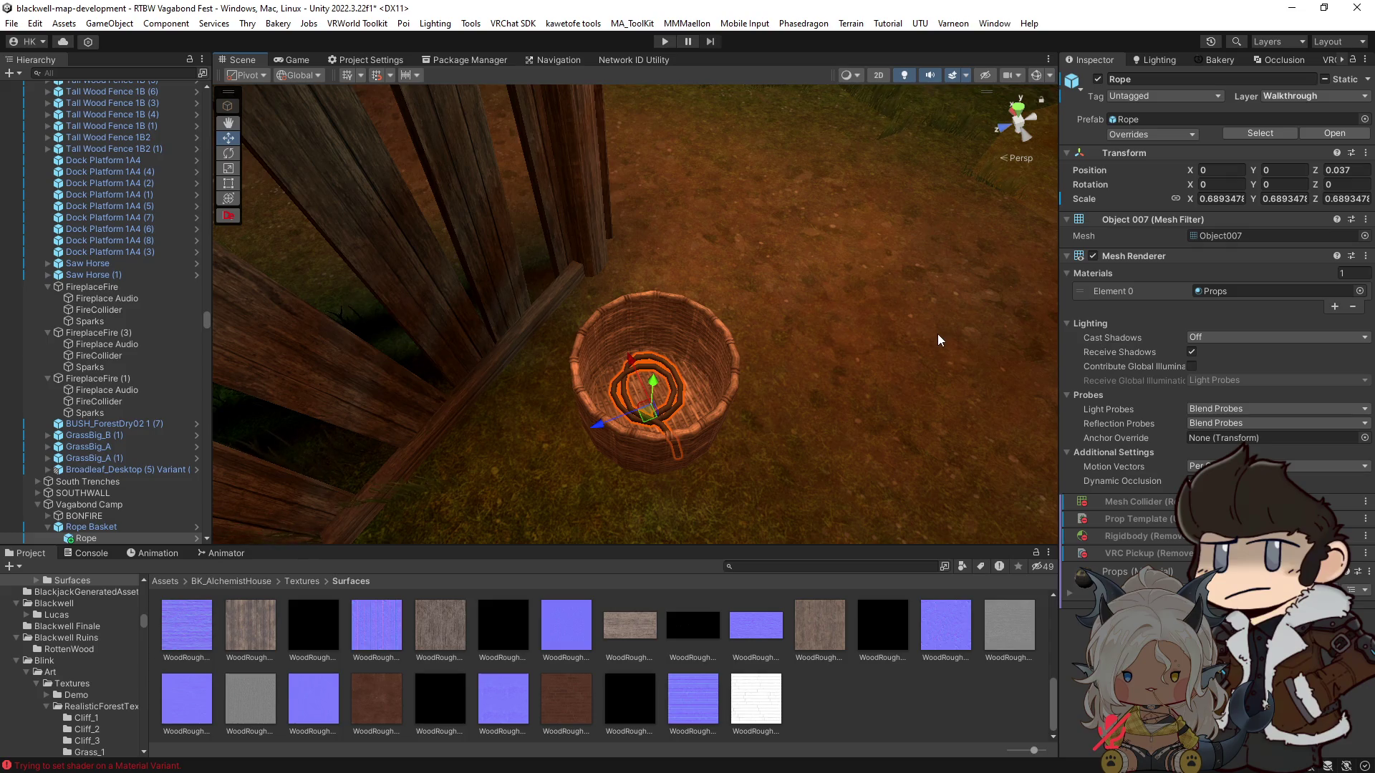
pyautogui.moveTo(820, 346)
pyautogui.mouseDown()
pyautogui.moveTo(851, 372)
pyautogui.moveTo(663, 432)
pyautogui.moveTo(648, 448)
pyautogui.moveTo(679, 462)
pyautogui.moveTo(667, 483)
pyautogui.moveTo(515, 521)
pyautogui.moveTo(425, 508)
pyautogui.mouseUp()
# Step: Duplicate the rope into Rope (1) and Rope (2), rotating the new copy inside the basket
pyautogui.hotkey('ctrl', 'd')
pyautogui.press('e')
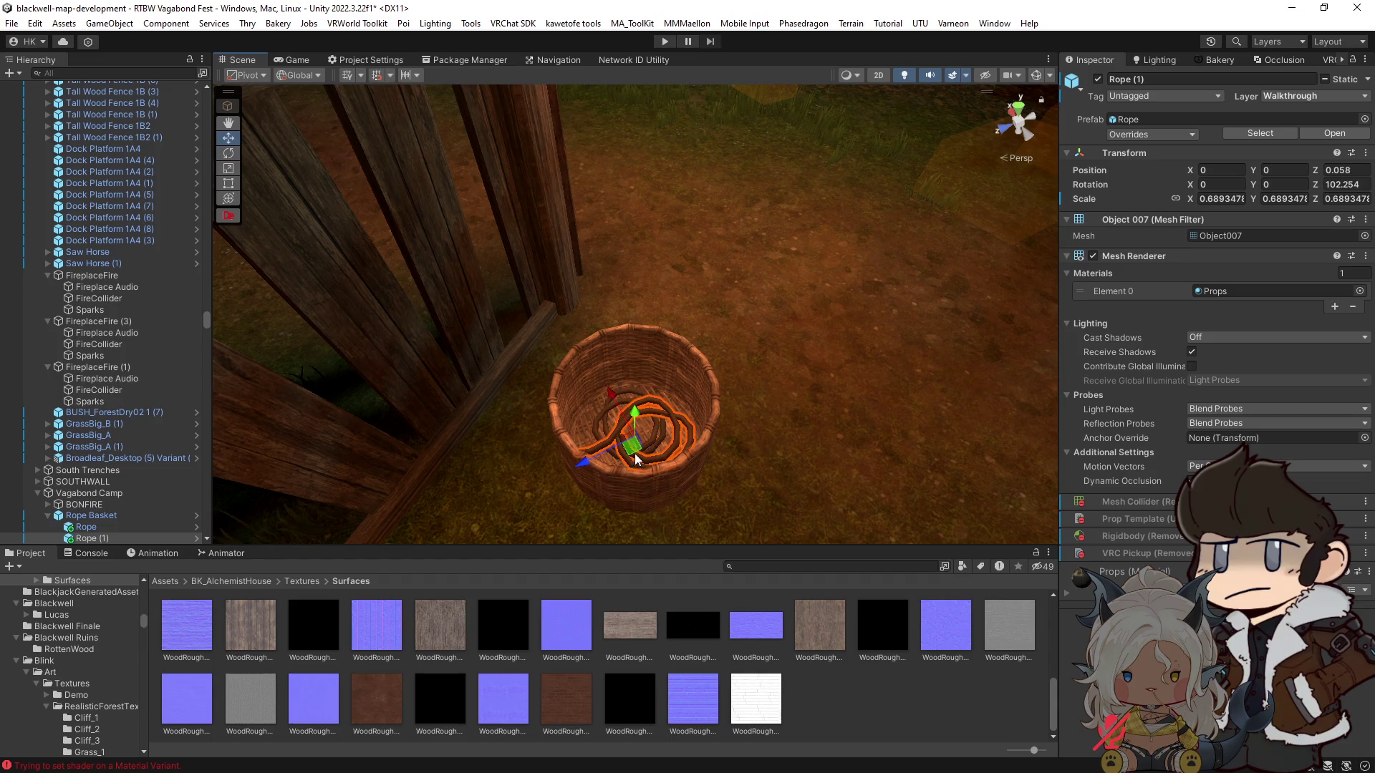
pyautogui.hotkey('ctrl', 'd')
pyautogui.moveTo(664, 474)
pyautogui.mouseDown()
pyautogui.moveTo(590, 514)
pyautogui.moveTo(372, 512)
pyautogui.mouseUp()
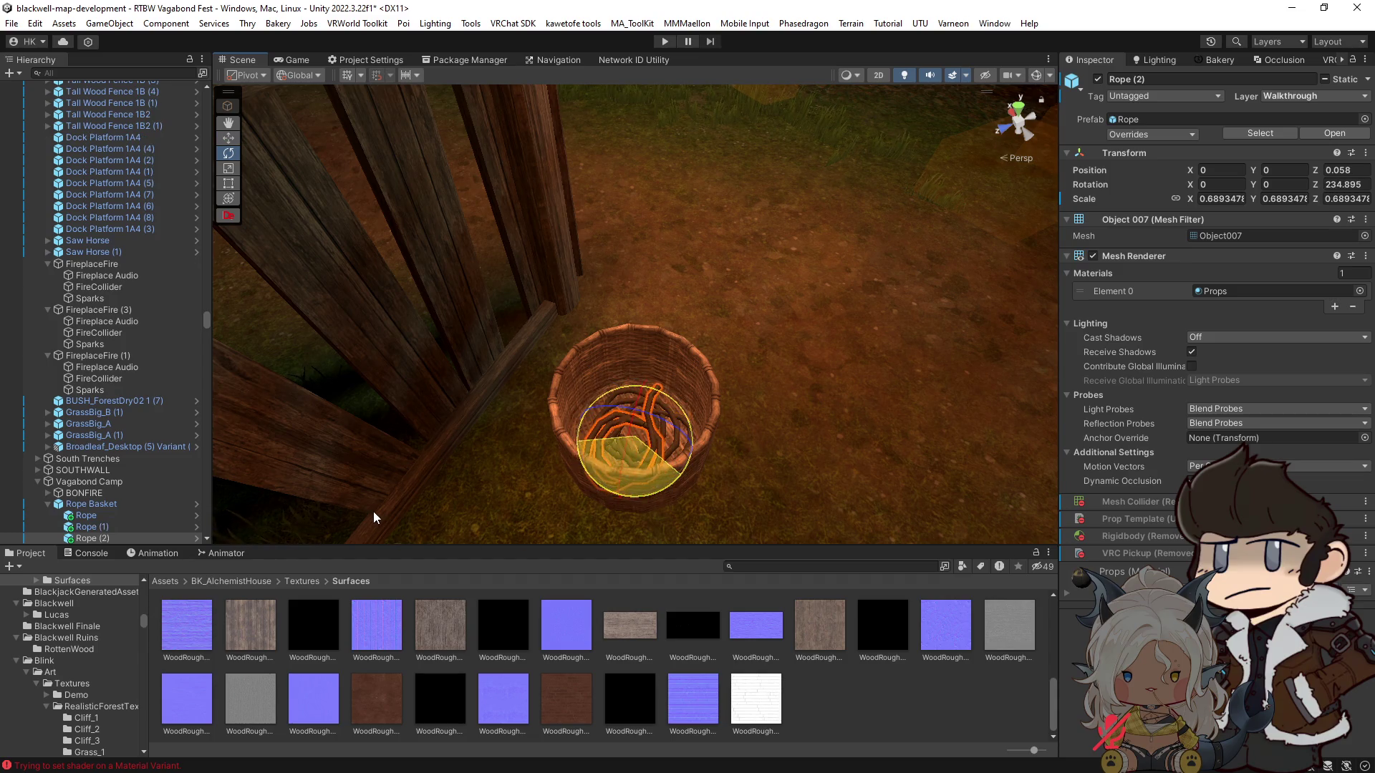
pyautogui.keyDown('shift'); pyautogui.click(130, 510); pyautogui.keyUp('shift')
pyautogui.press('f')
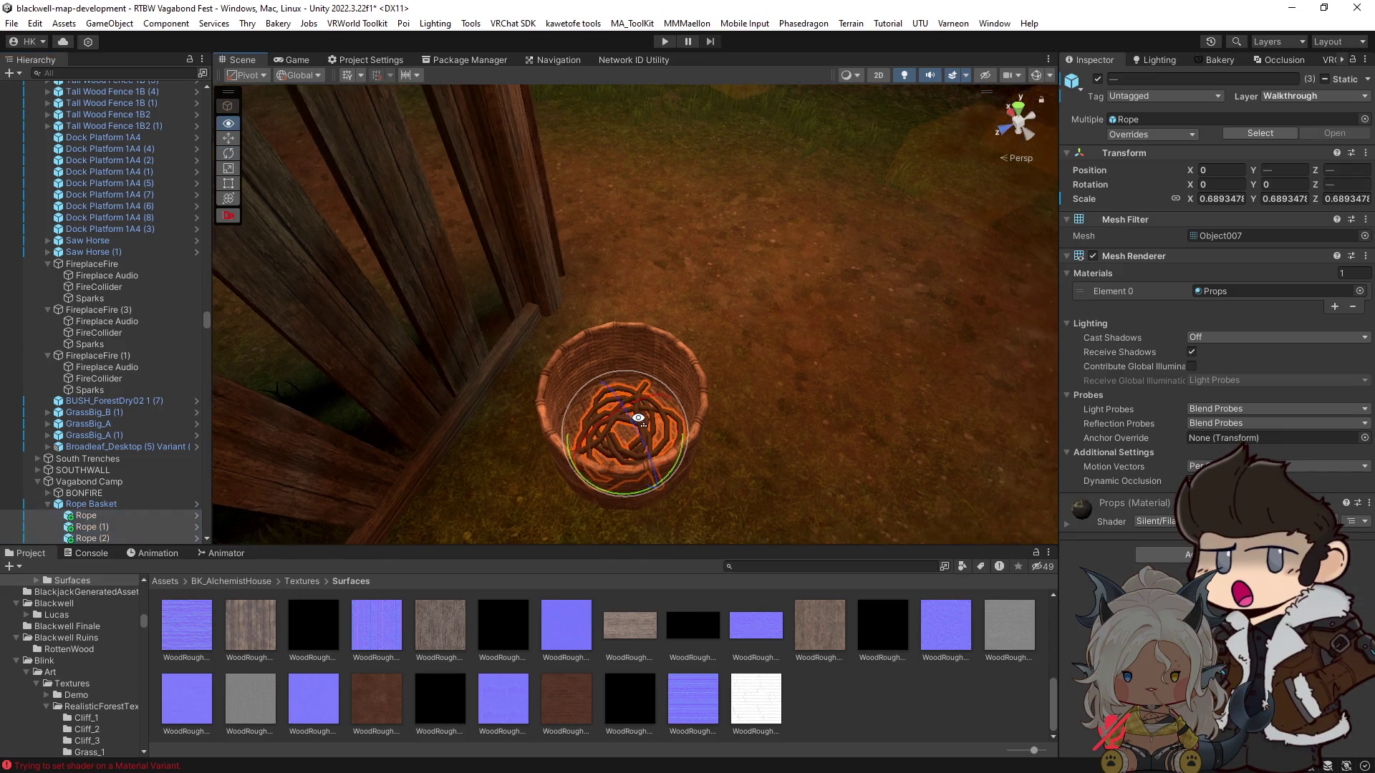
pyautogui.moveTo(631, 323)
pyautogui.mouseDown()
pyautogui.moveTo(630, 243)
pyautogui.moveTo(604, 324)
pyautogui.moveTo(583, 234)
pyautogui.moveTo(587, 337)
pyautogui.moveTo(568, 421)
pyautogui.moveTo(617, 401)
pyautogui.mouseUp()
# Step: Duplicate the three ropes, rotate the copies and shift two coils into a new arrangement
pyautogui.hotkey('ctrl', 'd')
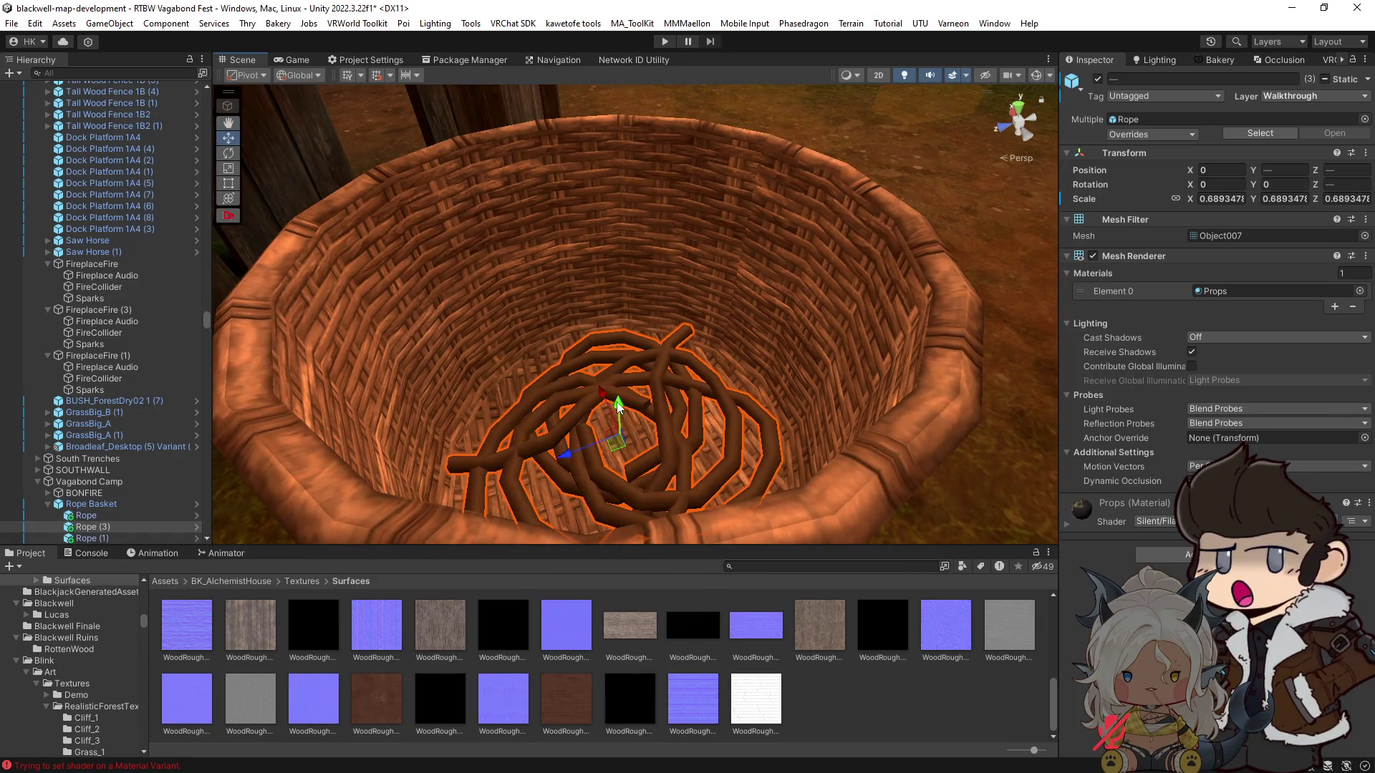
pyautogui.press('e')
pyautogui.moveTo(630, 449); pyautogui.dragTo(722, 458)
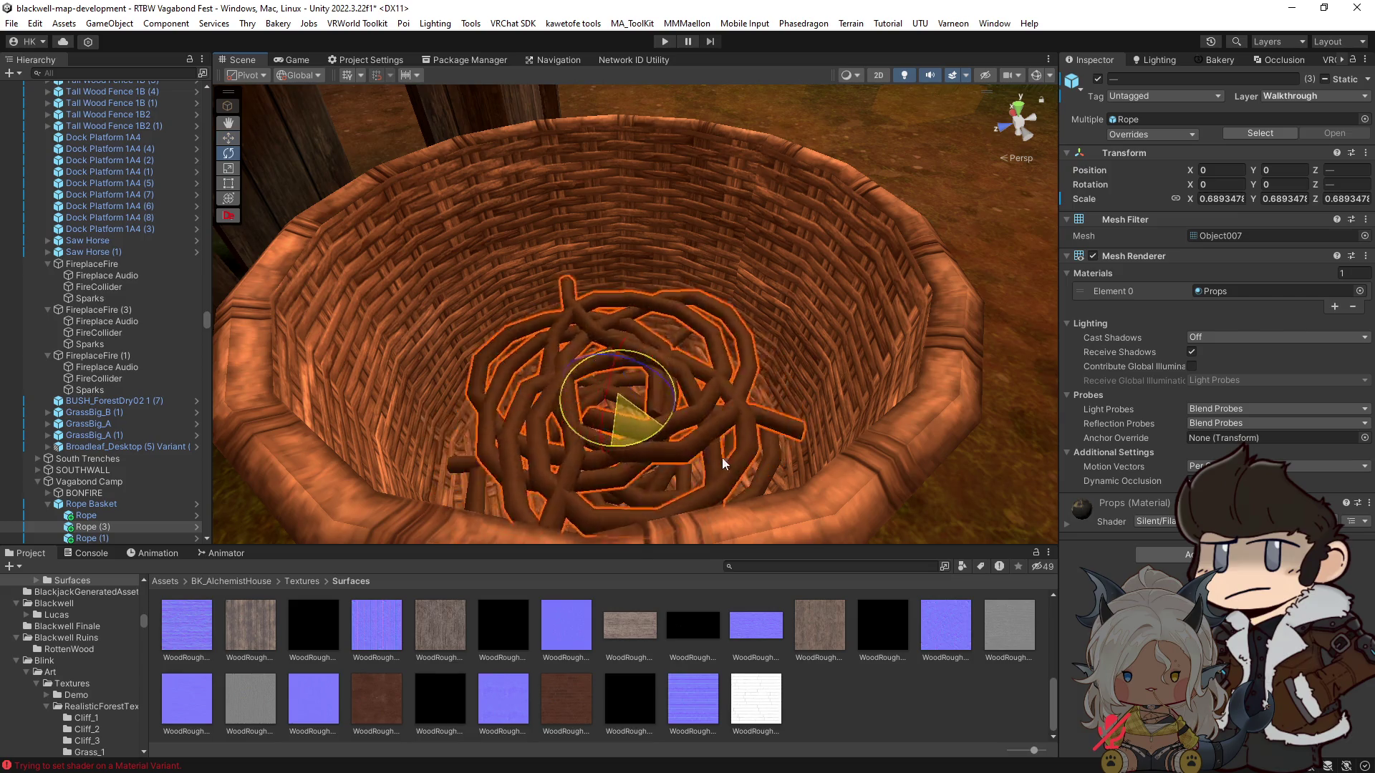
pyautogui.press('w')
pyautogui.hotkey('ctrl', 'd')
pyautogui.moveTo(609, 360); pyautogui.dragTo(609, 315)
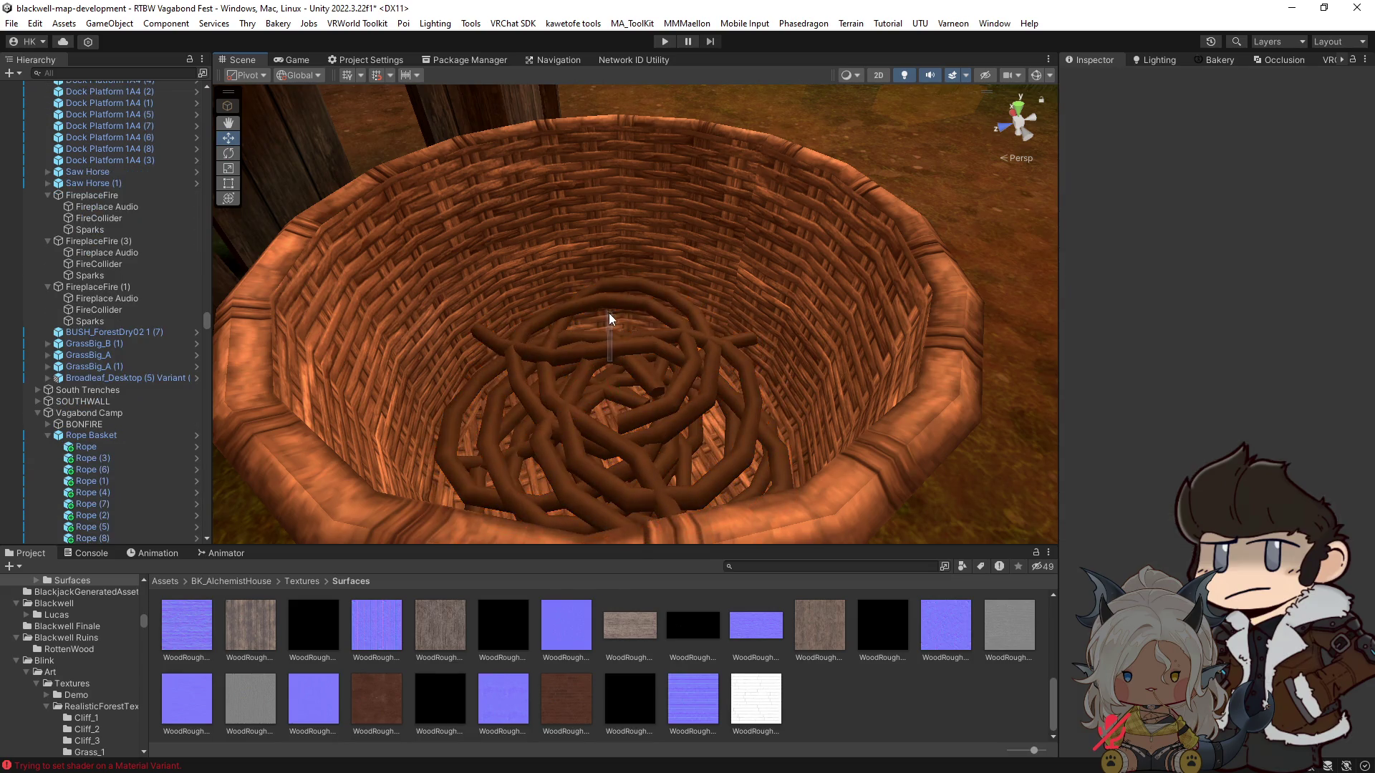
pyautogui.click(615, 355)
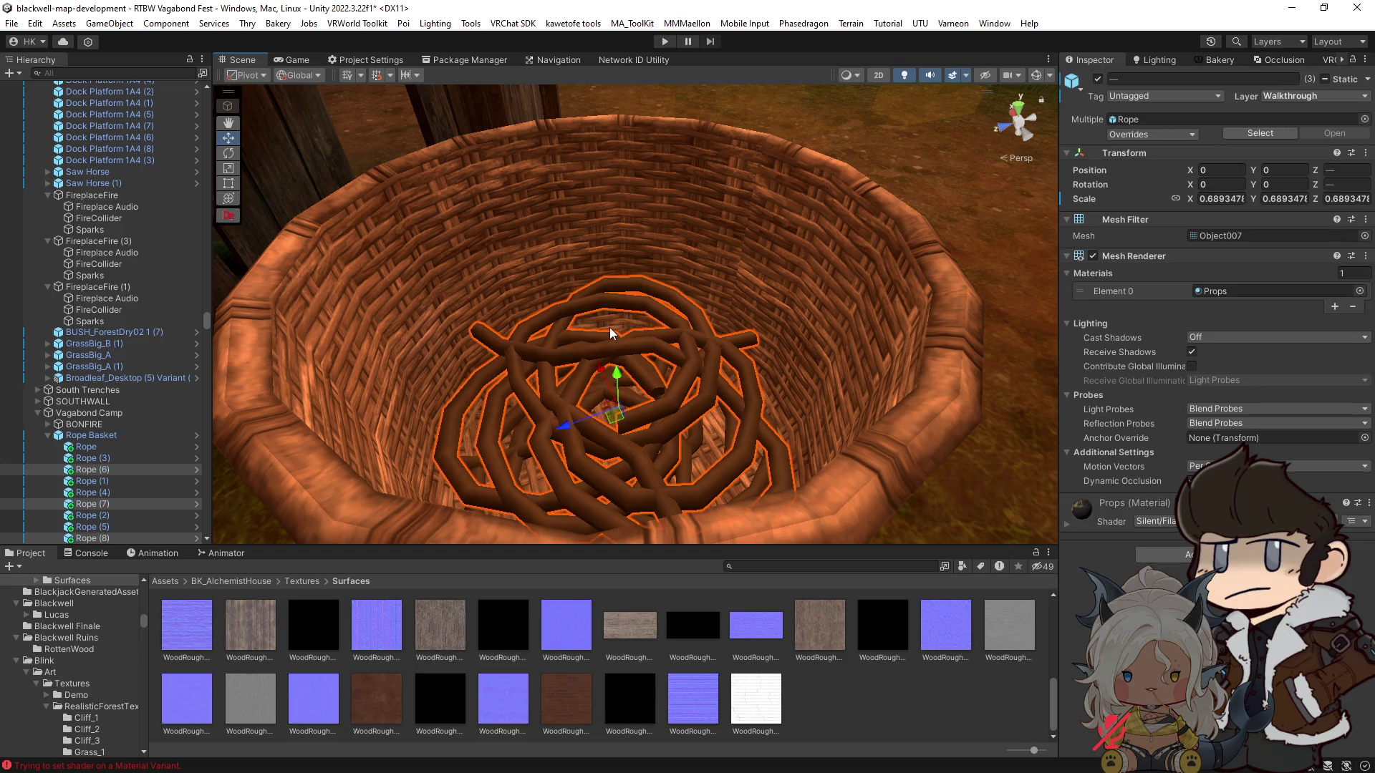
pyautogui.keyDown('shift'); pyautogui.click(611, 327); pyautogui.keyUp('shift')
pyautogui.moveTo(617, 326)
pyautogui.mouseDown()
pyautogui.moveTo(626, 390)
pyautogui.moveTo(608, 287)
pyautogui.moveTo(634, 274)
pyautogui.mouseUp()
# Step: Duplicate two ropes and enlarge the copies slightly, then select Rope (7) and the original Rope
pyautogui.hotkey('ctrl', 'd')
pyautogui.press('r')
pyautogui.moveTo(566, 336)
pyautogui.mouseDown()
pyautogui.moveTo(561, 318)
pyautogui.moveTo(705, 281)
pyautogui.mouseUp()
pyautogui.scroll(-5, 560, 317)
pyautogui.scroll(8, 704, 280)
pyautogui.press('e')
pyautogui.keyDown('alt'); pyautogui.moveTo(754, 385); pyautogui.dragTo(761, 341); pyautogui.keyUp('alt')
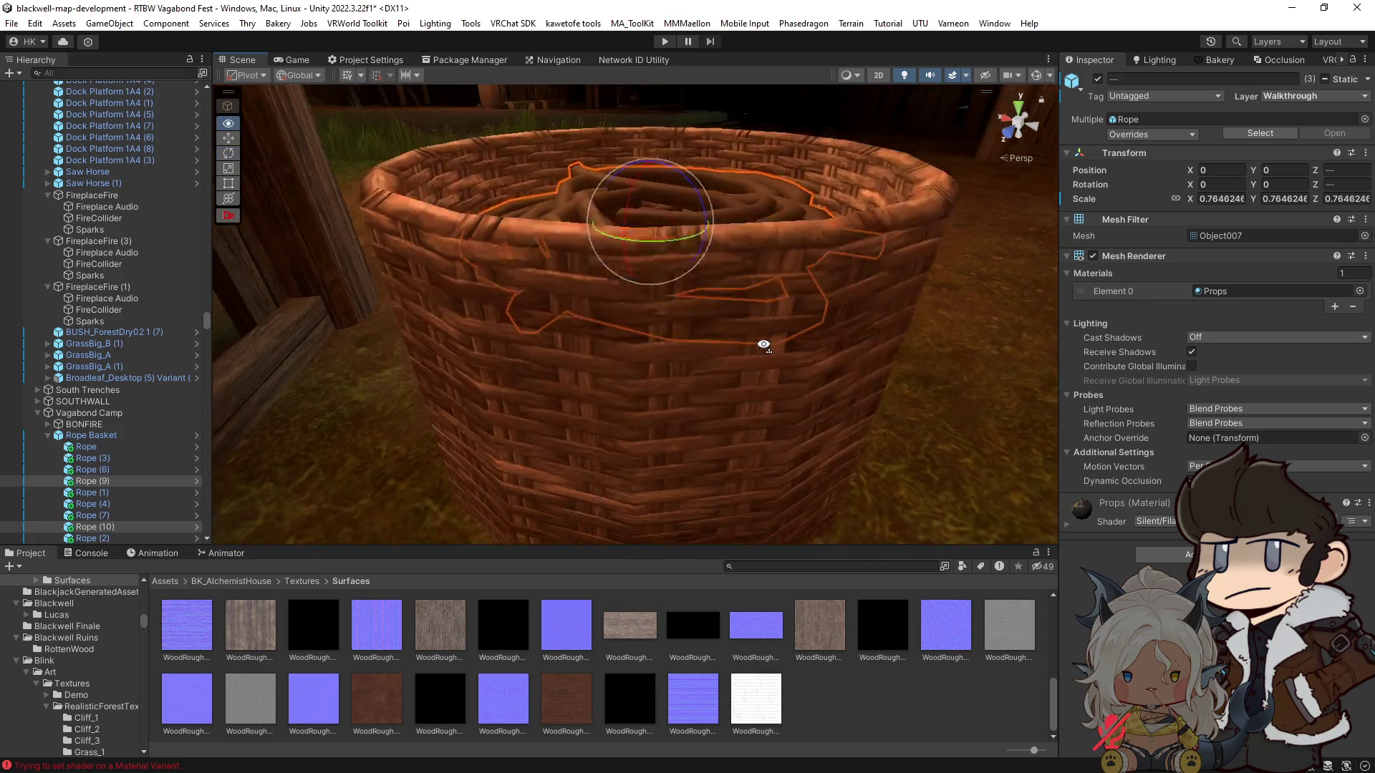
pyautogui.scroll(6, 761, 341)
pyautogui.click(704, 343)
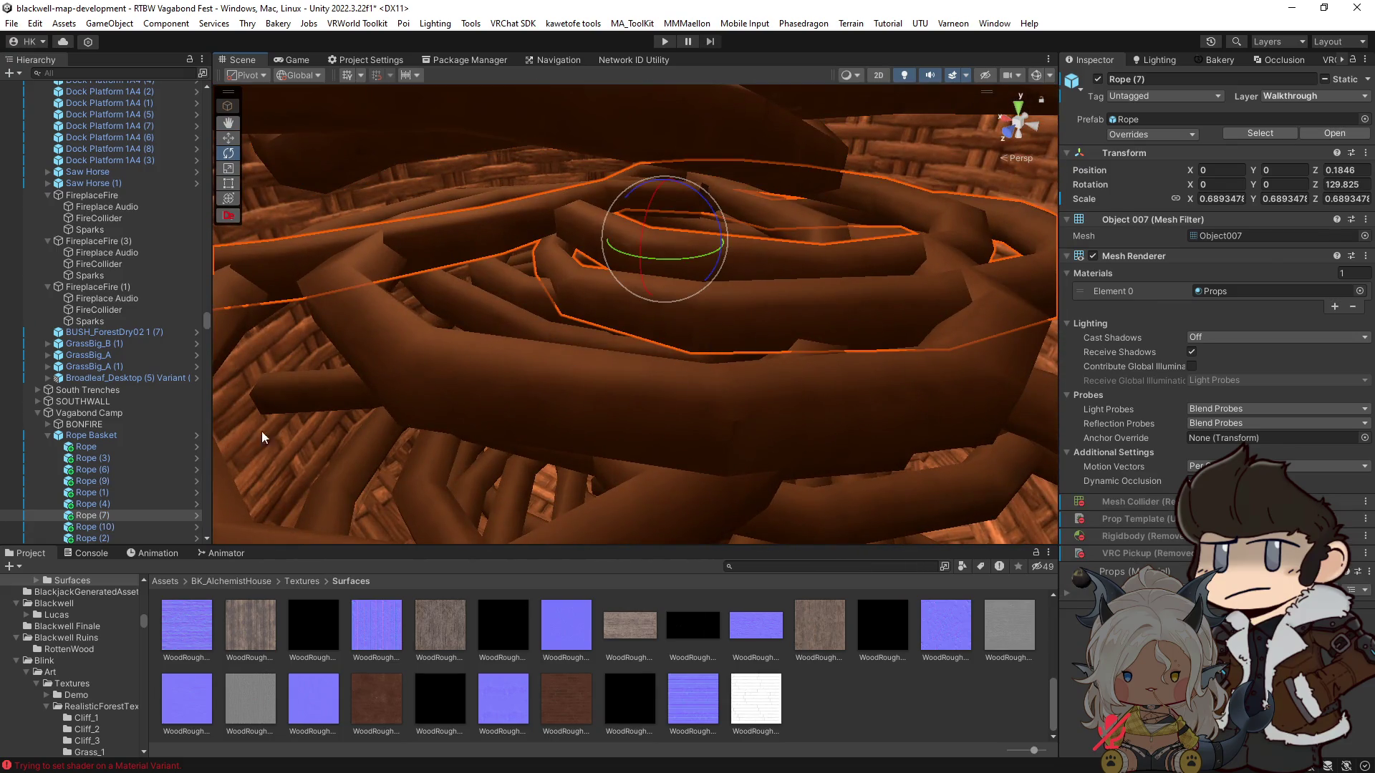
pyautogui.click(101, 445)
pyautogui.scroll(-5, 131, 470)
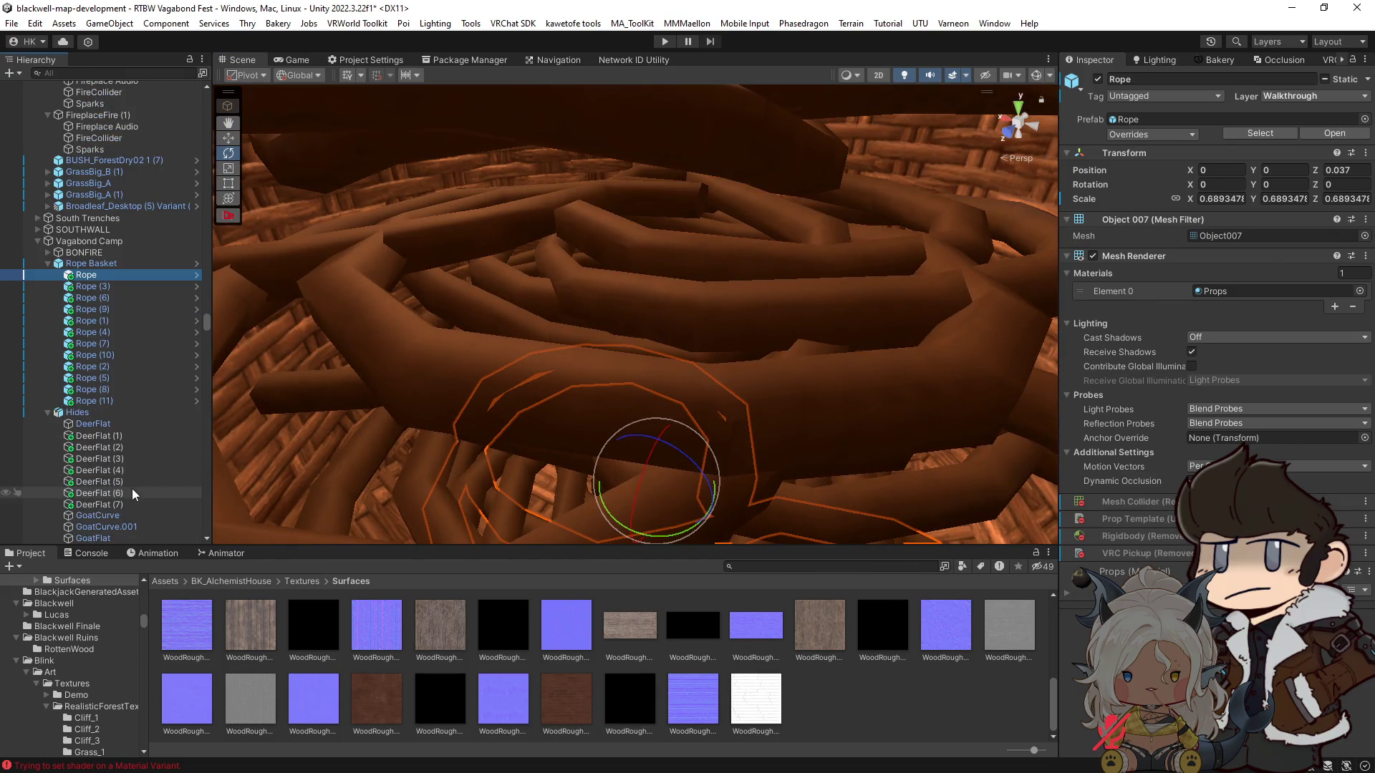
# Step: Select the ropes except three, unlock scale proportions, and stretch the nine taller along Z
pyautogui.keyDown('shift'); pyautogui.click(128, 401); pyautogui.keyUp('shift')
pyautogui.press('f')
pyautogui.moveTo(482, 337)
pyautogui.keyDown('alt'); pyautogui.mouseDown()
pyautogui.moveTo(482, 405)
pyautogui.moveTo(502, 398)
pyautogui.moveTo(539, 294)
pyautogui.mouseUp(); pyautogui.keyUp('alt')
pyautogui.keyDown('ctrl'); pyautogui.click(538, 294); pyautogui.keyUp('ctrl')
pyautogui.keyDown('ctrl'); pyautogui.click(503, 324); pyautogui.keyUp('ctrl')
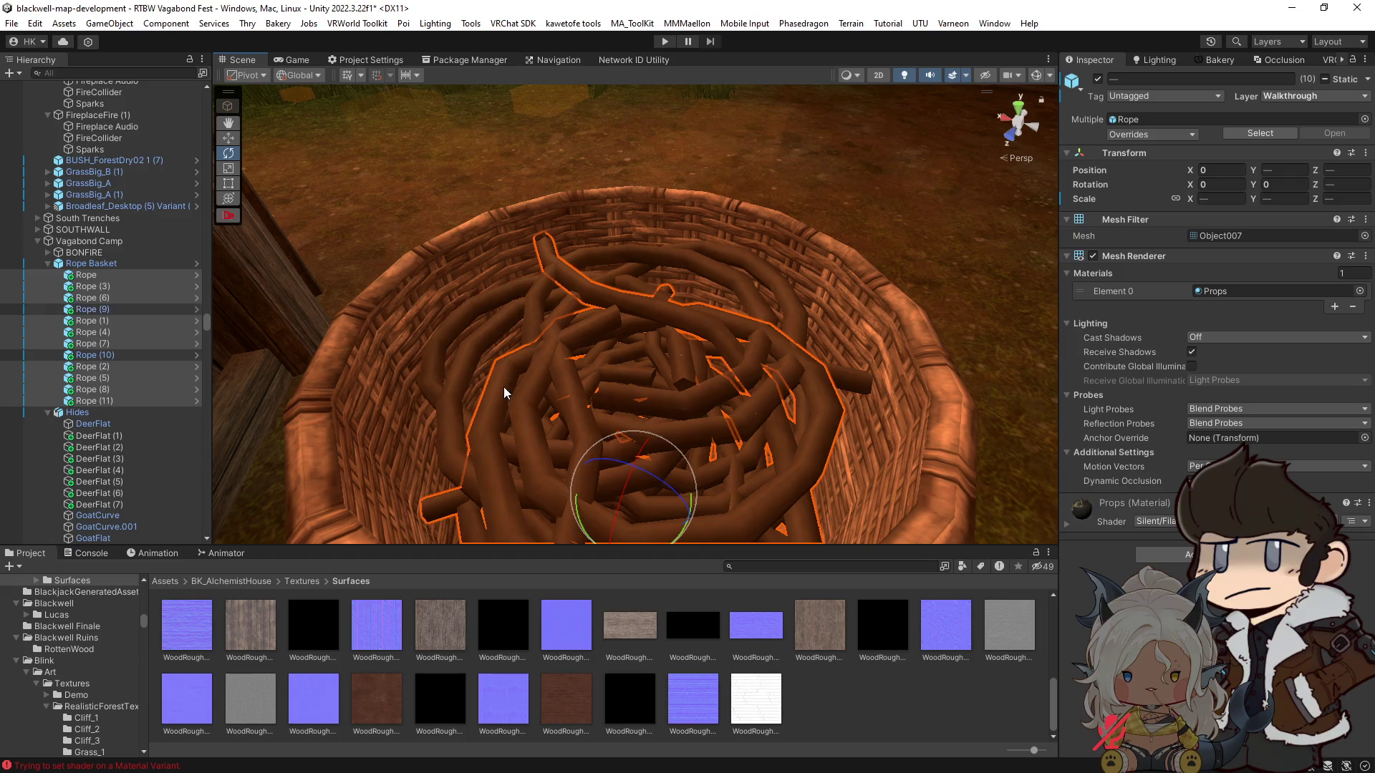
pyautogui.keyDown('ctrl'); pyautogui.click(513, 399); pyautogui.keyUp('ctrl')
pyautogui.moveTo(513, 399)
pyautogui.keyDown('alt'); pyautogui.mouseDown()
pyautogui.moveTo(650, 362)
pyautogui.moveTo(643, 390)
pyautogui.mouseUp(); pyautogui.keyUp('alt')
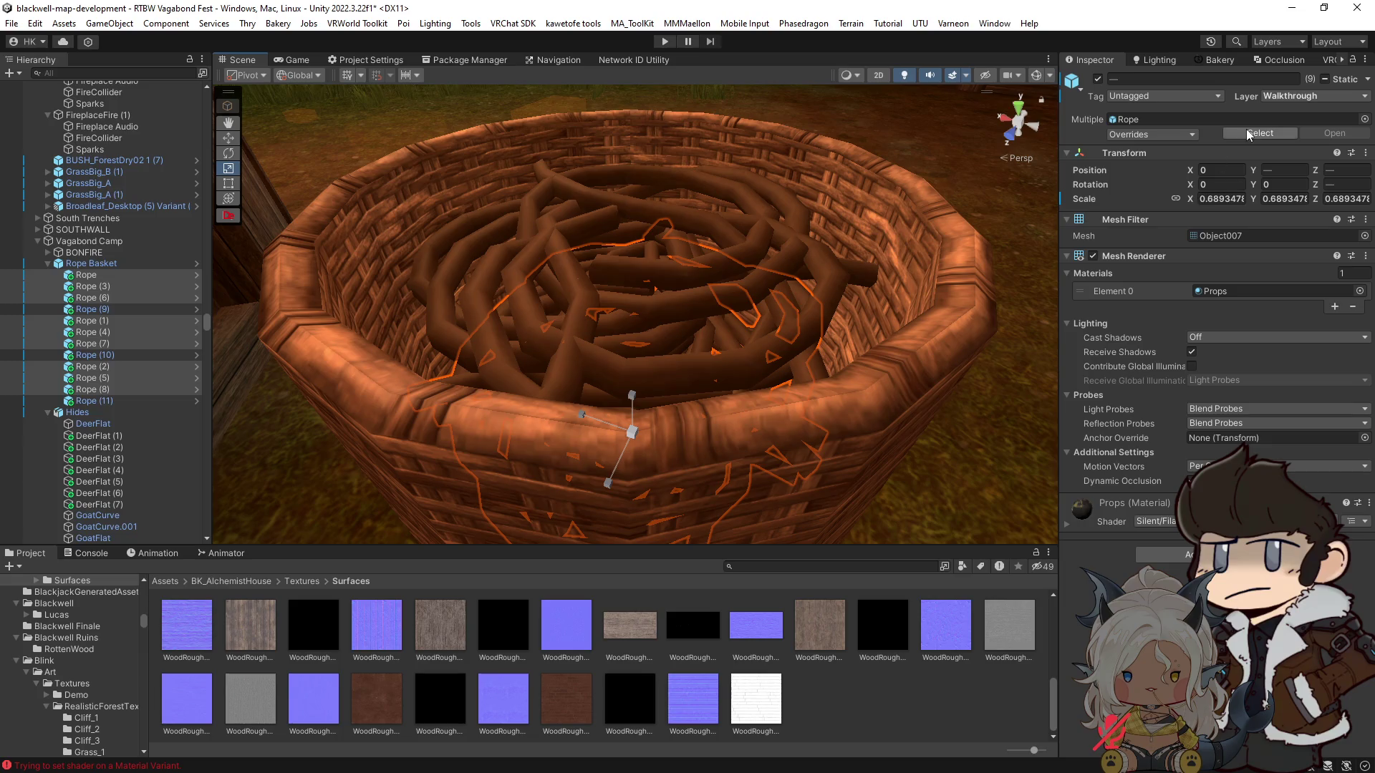
pyautogui.click(1175, 198)
pyautogui.moveTo(631, 394)
pyautogui.mouseDown()
pyautogui.moveTo(643, 302)
pyautogui.moveTo(639, 342)
pyautogui.moveTo(730, 469)
pyautogui.moveTo(653, 466)
pyautogui.moveTo(336, 388)
pyautogui.moveTo(528, 374)
pyautogui.mouseUp()
# Step: Raise Rope (10) slightly higher in the basket with the Move tool
pyautogui.scroll(-5, 730, 469)
pyautogui.scroll(3, 527, 375)
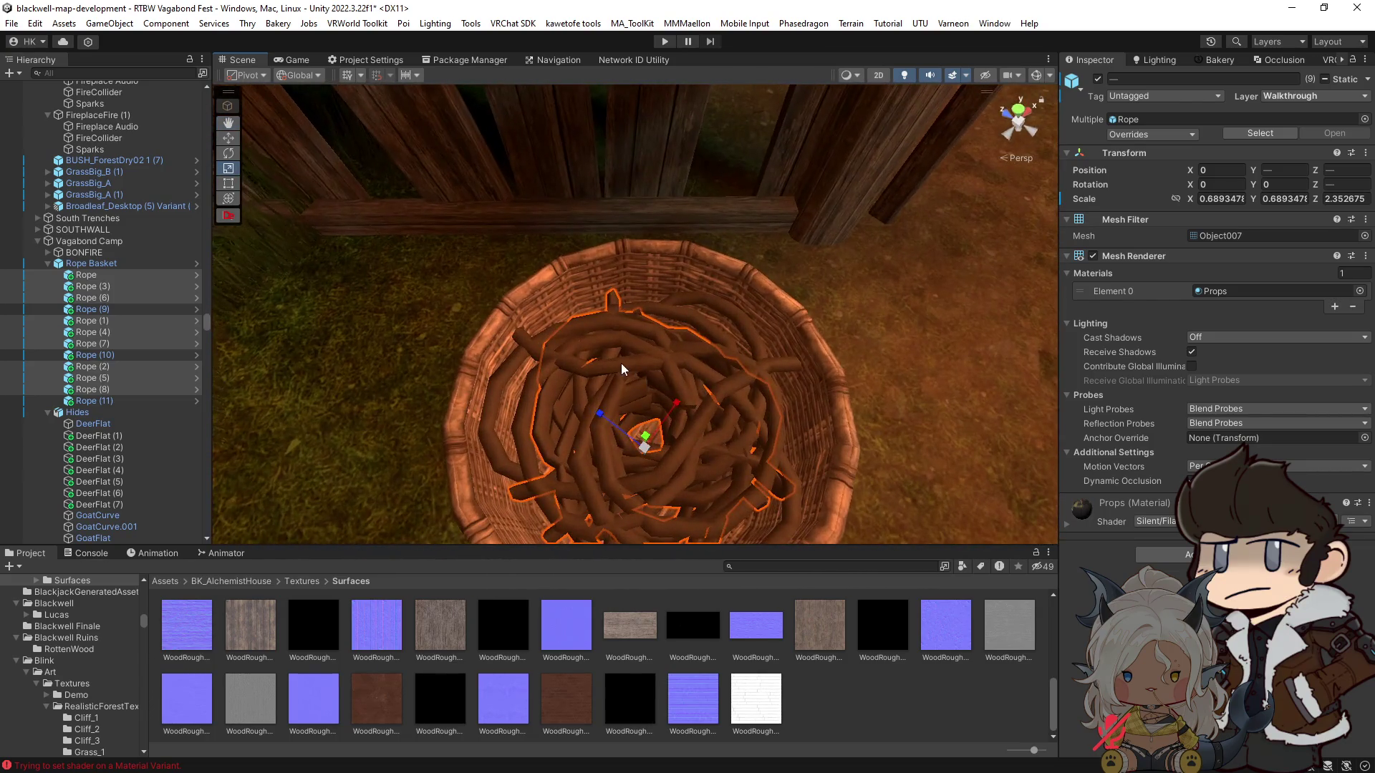
pyautogui.click(621, 363)
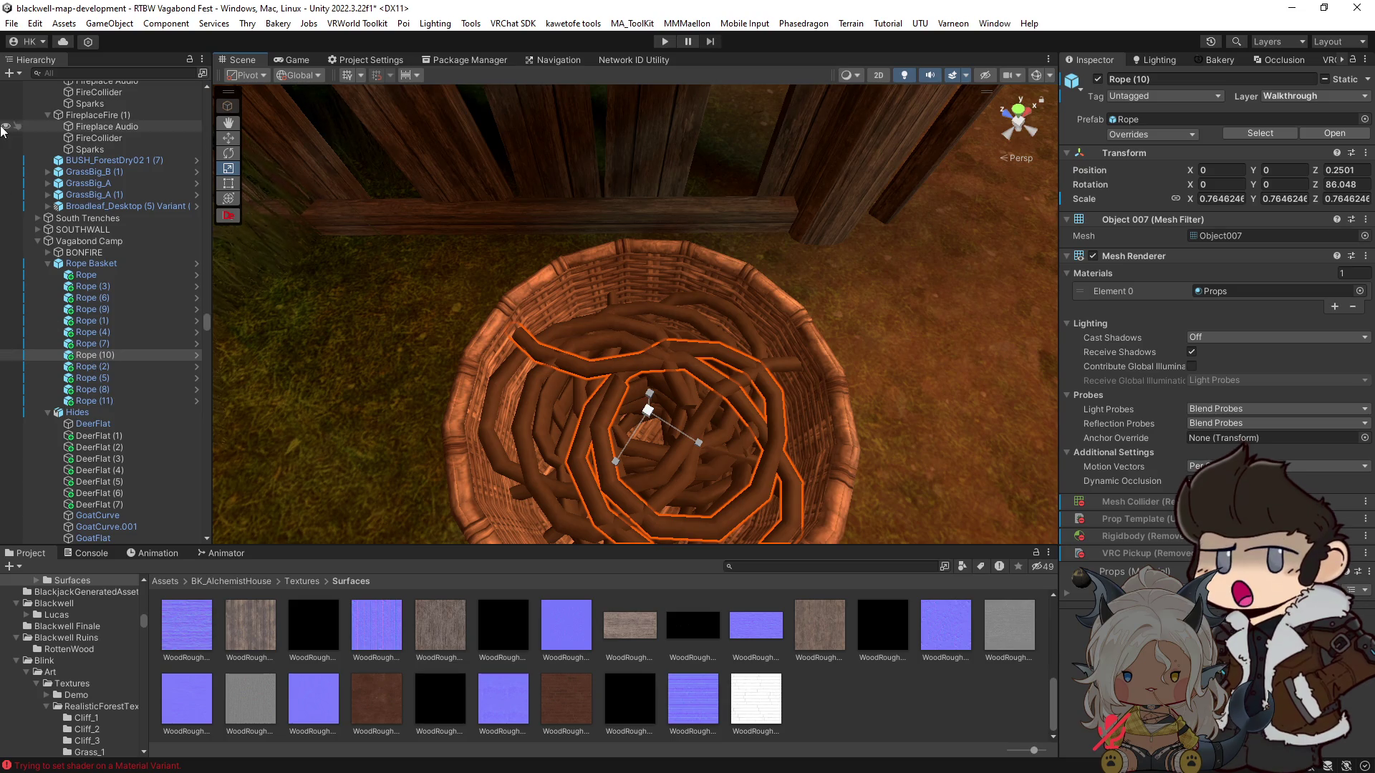
pyautogui.moveTo(536, 365)
pyautogui.mouseDown()
pyautogui.moveTo(670, 298)
pyautogui.moveTo(706, 258)
pyautogui.mouseUp()
pyautogui.press('w')
pyautogui.moveTo(586, 369)
pyautogui.mouseDown()
pyautogui.moveTo(584, 353)
pyautogui.moveTo(845, 325)
pyautogui.mouseUp()
# Step: Zoom the Scene view out to show Rope (10) atop the heap at Z 0.2599
pyautogui.scroll(-3, 584, 353)
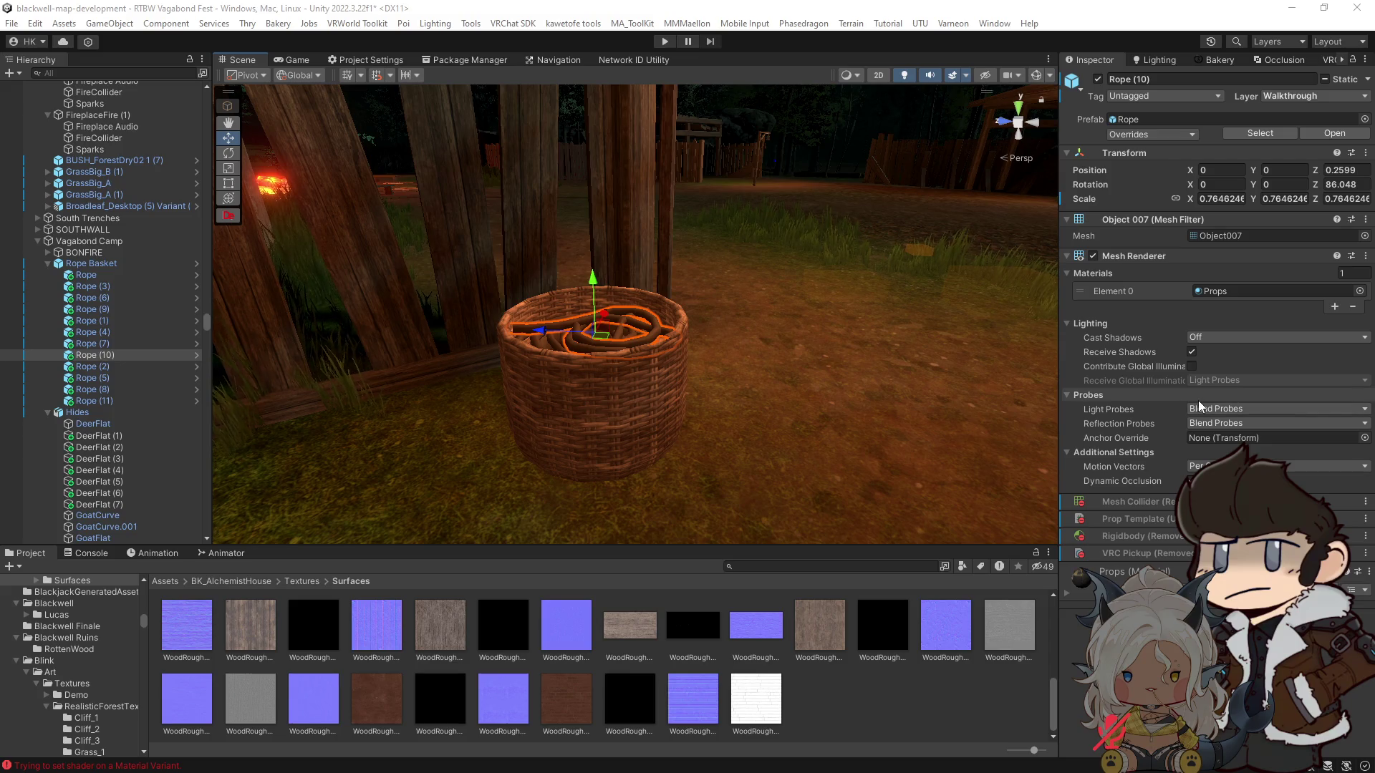
# Step: Locate the original Rope's Props material in the Project and compare Props with Props 1
pyautogui.moveTo(823, 399); pyautogui.dragTo(752, 452)
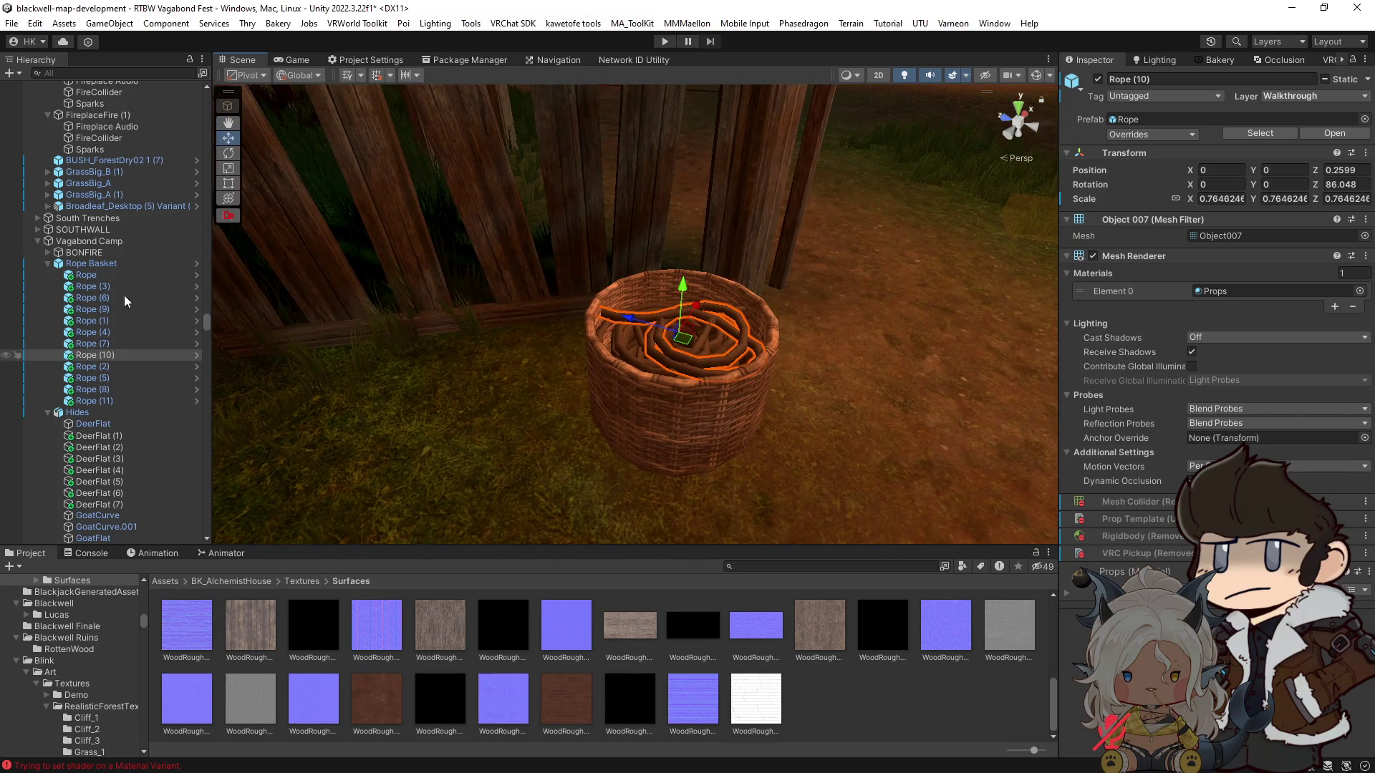
pyautogui.click(101, 277)
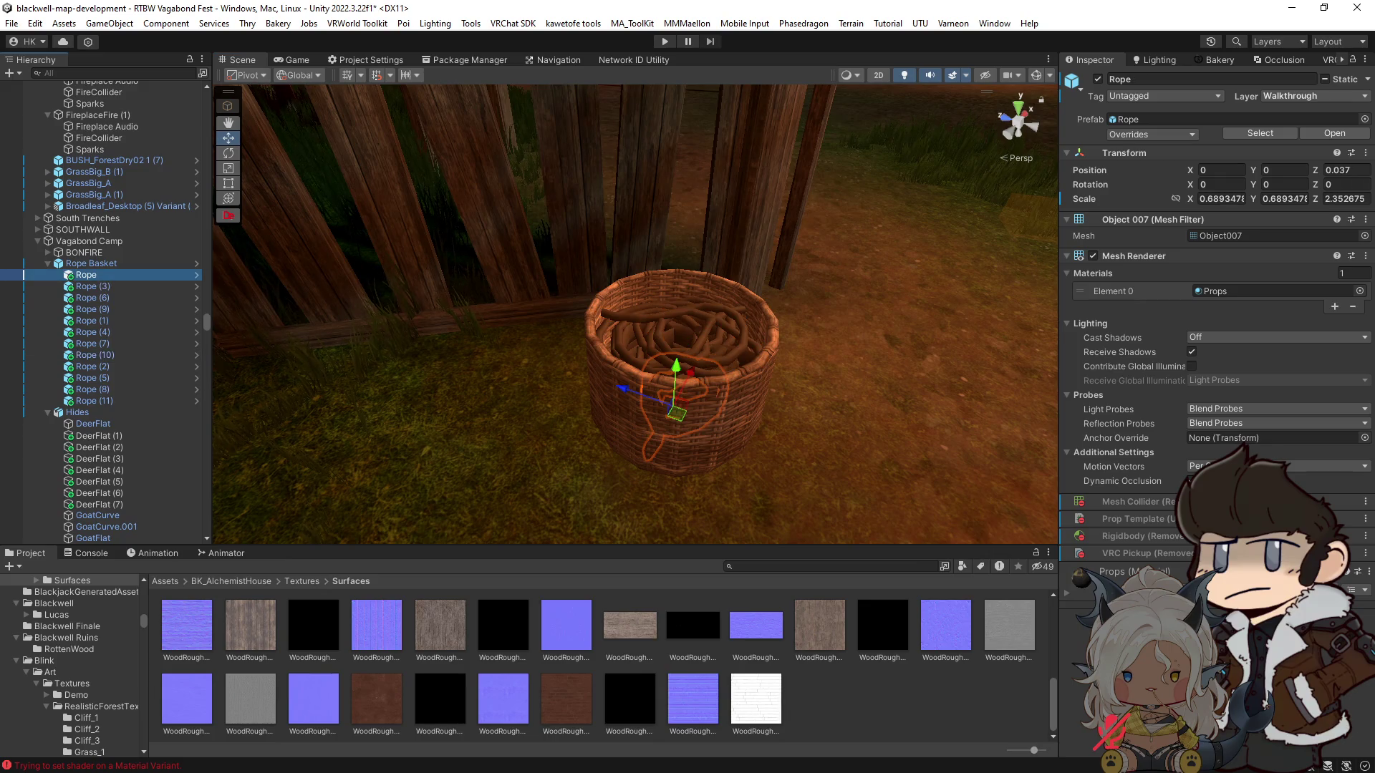
pyautogui.rightClick(1082, 582)
pyautogui.click(1148, 419)
pyautogui.click(192, 636)
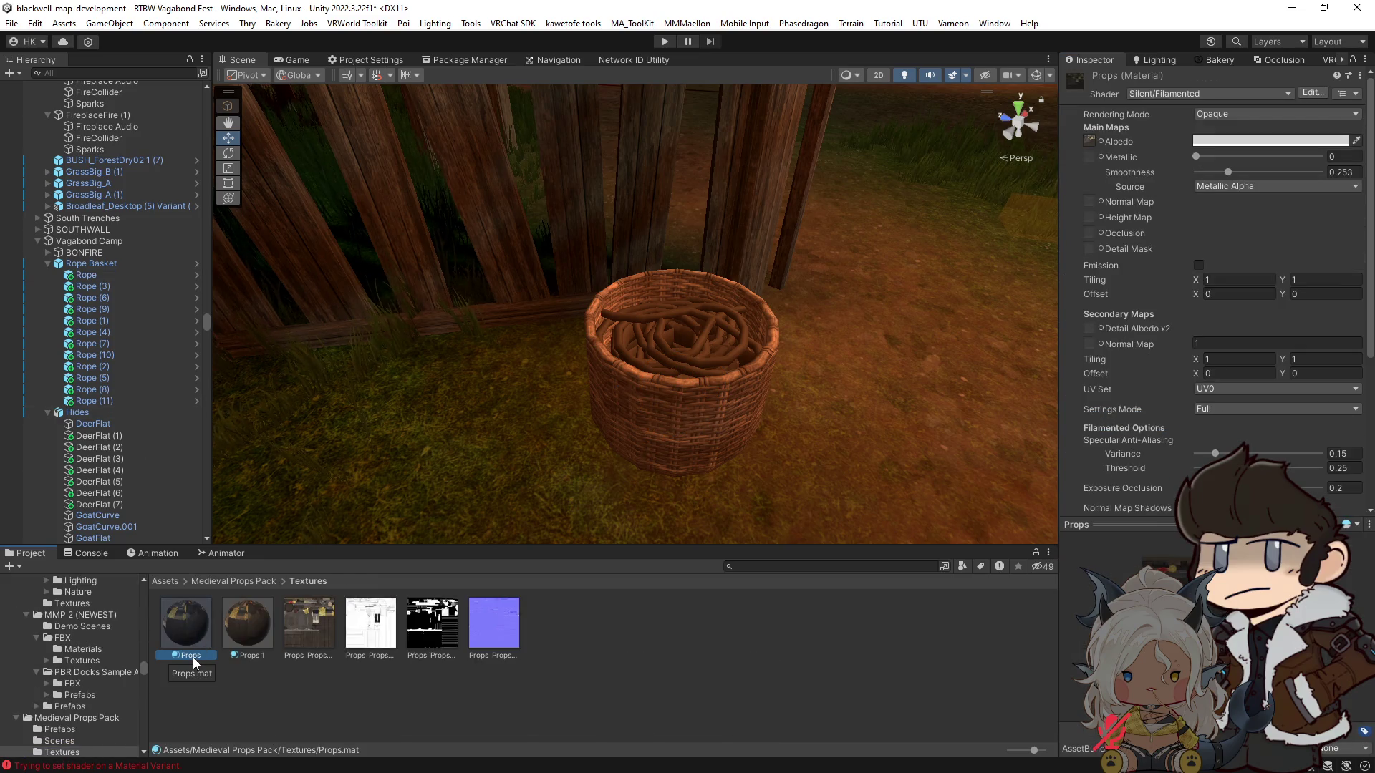
pyautogui.click(247, 628)
pyautogui.click(197, 630)
pyautogui.click(223, 633)
pyautogui.click(186, 633)
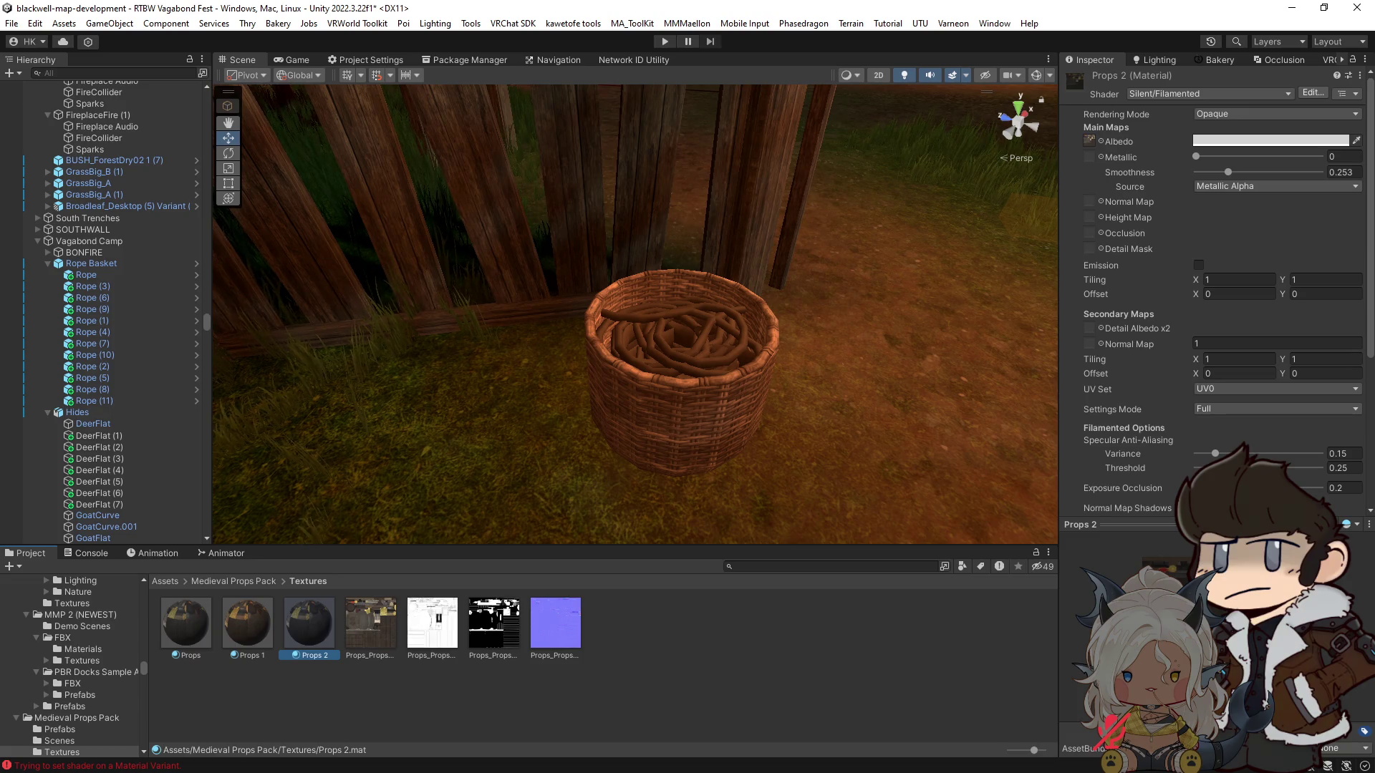
# Step: Rename the Props 2 material to 'Yellow Rope'
pyautogui.click(314, 654)
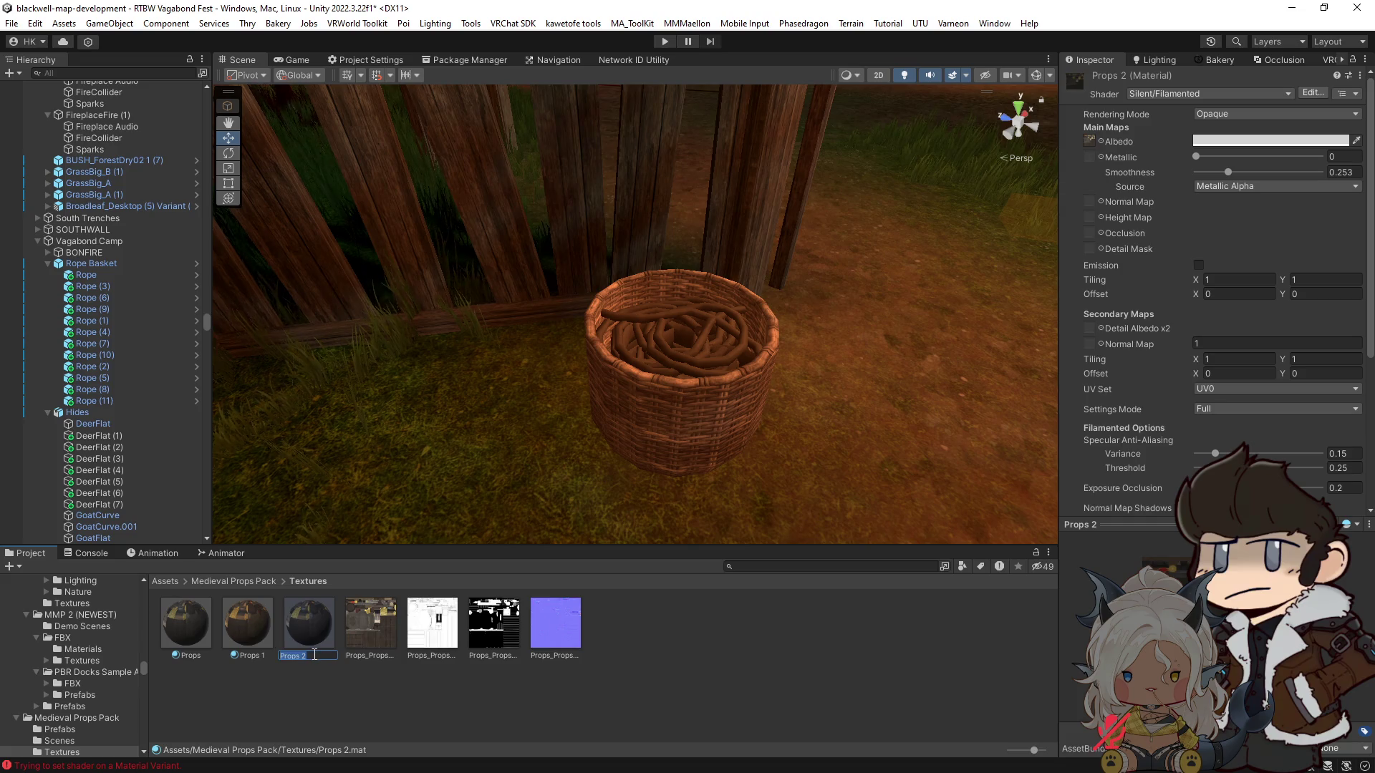
pyautogui.write('yEL')
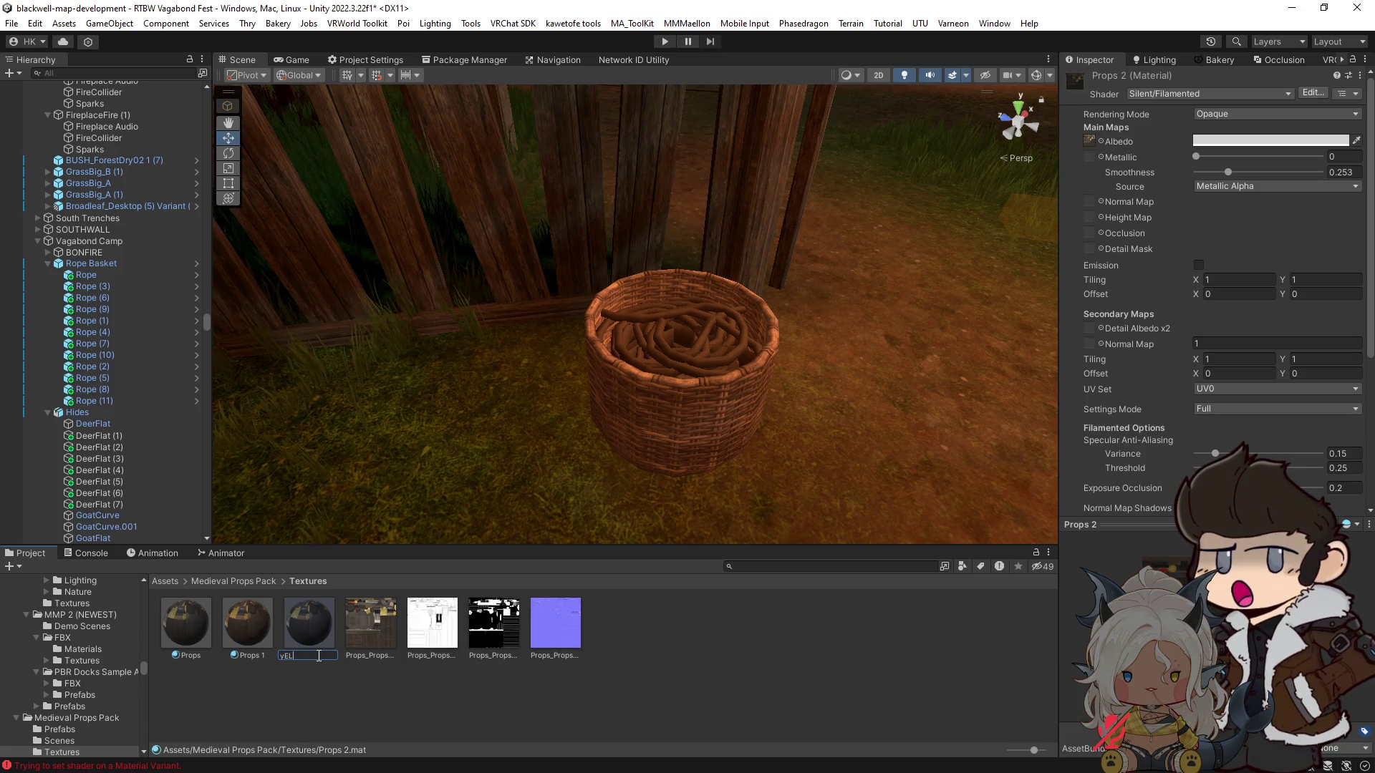
pyautogui.press('BackSpace')
pyautogui.press('BackSpace')
pyautogui.press('BackSpace')
pyautogui.write('Yellow Rope')
pyautogui.press('Return')
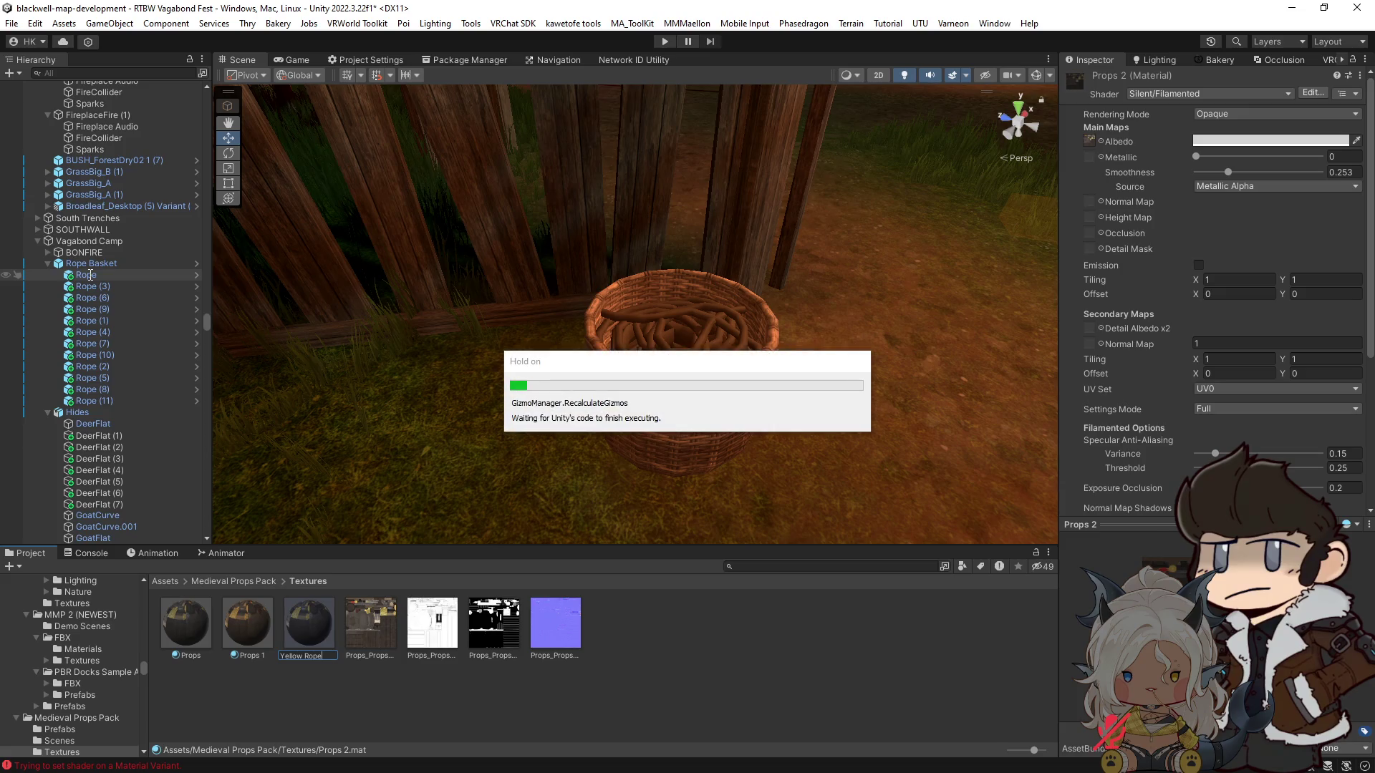
pyautogui.click(86, 275)
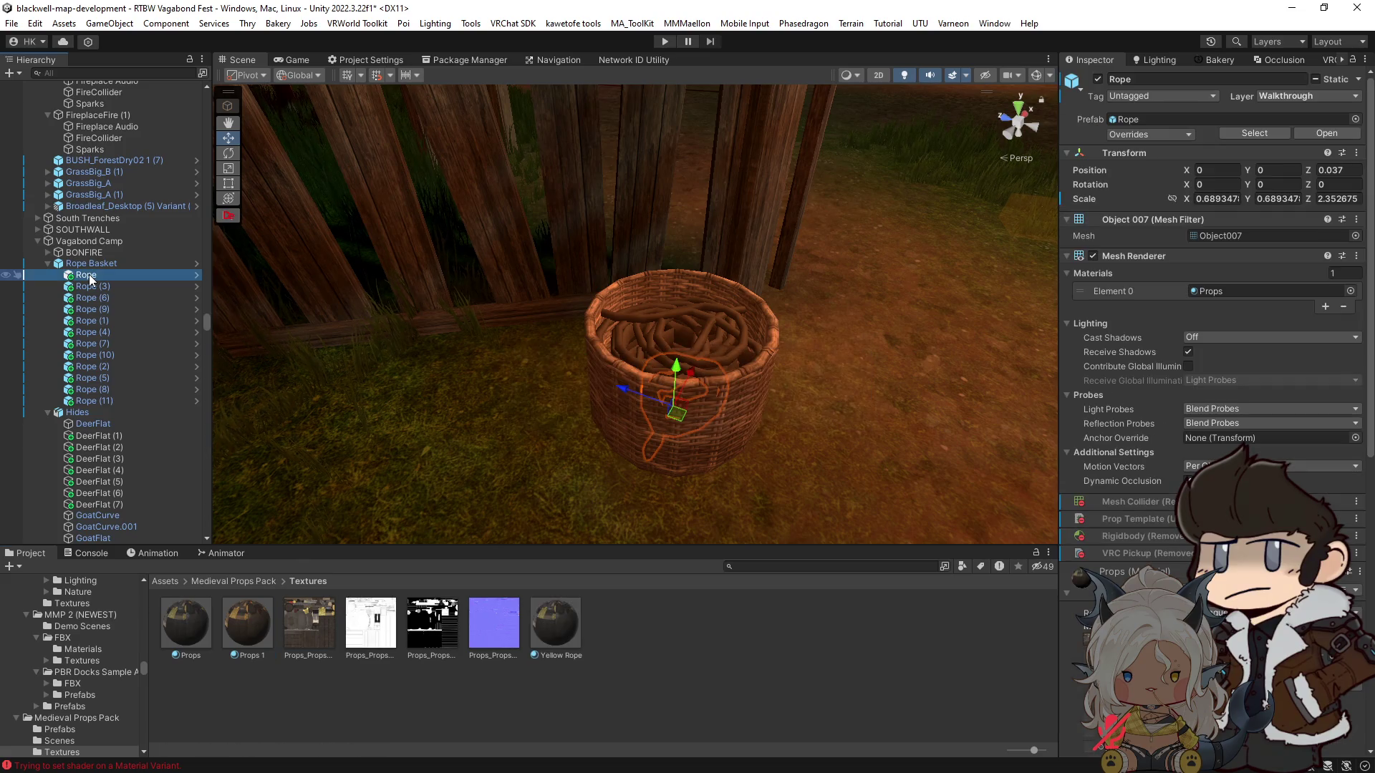
# Step: Delete Rope (9), Rope (7), Rope (2) and Rope (3) from the basket
pyautogui.keyDown('shift'); pyautogui.click(102, 400); pyautogui.keyUp('shift')
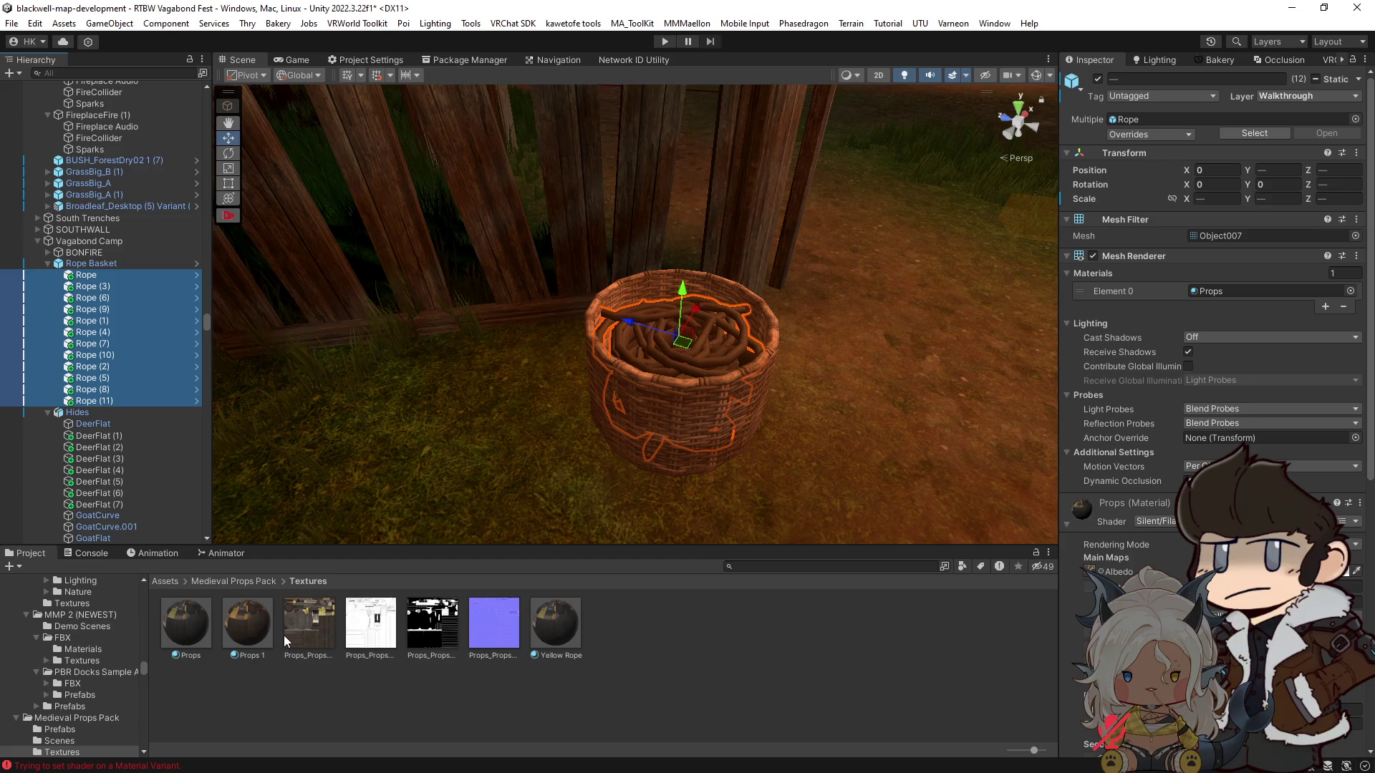
pyautogui.click(89, 344)
pyautogui.keyDown('ctrl'); pyautogui.click(101, 366); pyautogui.keyUp('ctrl')
pyautogui.keyDown('ctrl'); pyautogui.click(98, 310); pyautogui.keyUp('ctrl')
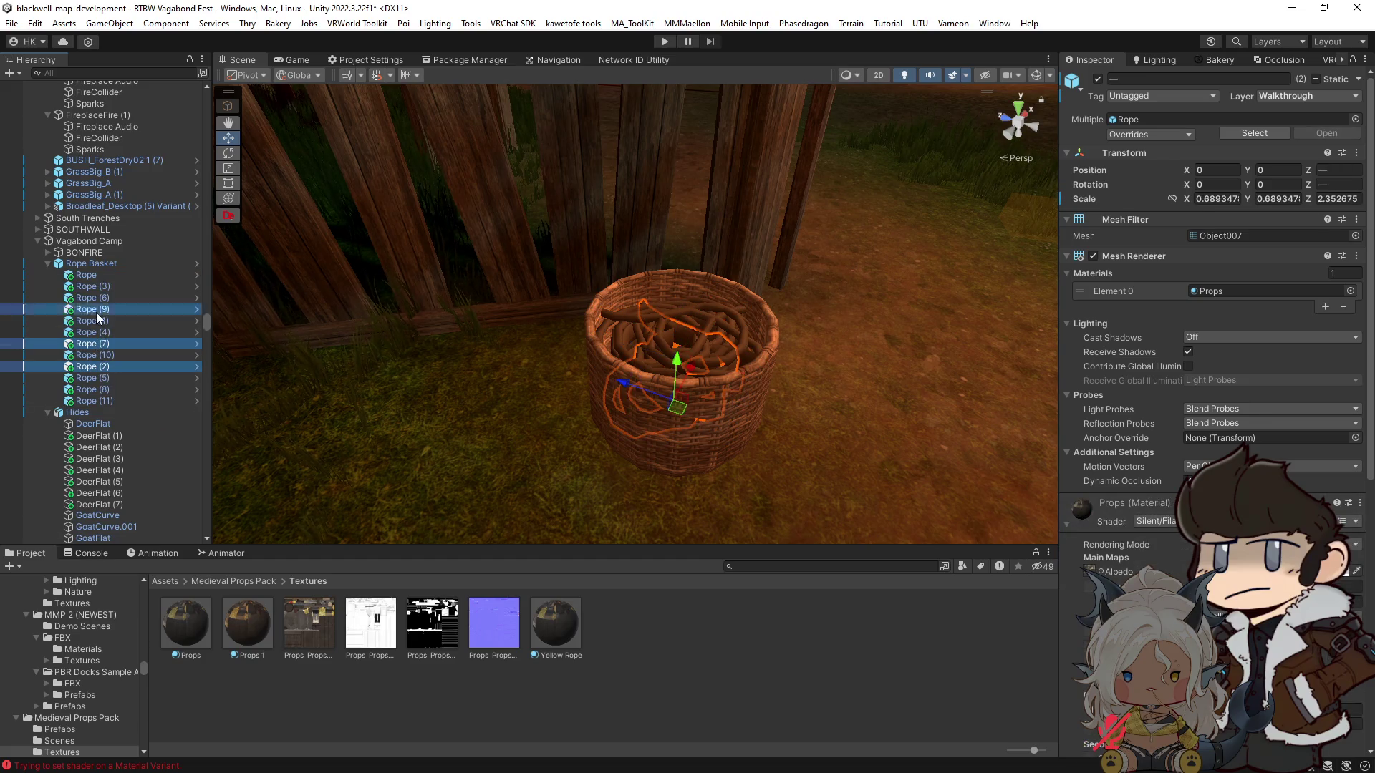
pyautogui.press('f')
pyautogui.scroll(-5, 700, 389)
pyautogui.click(701, 445)
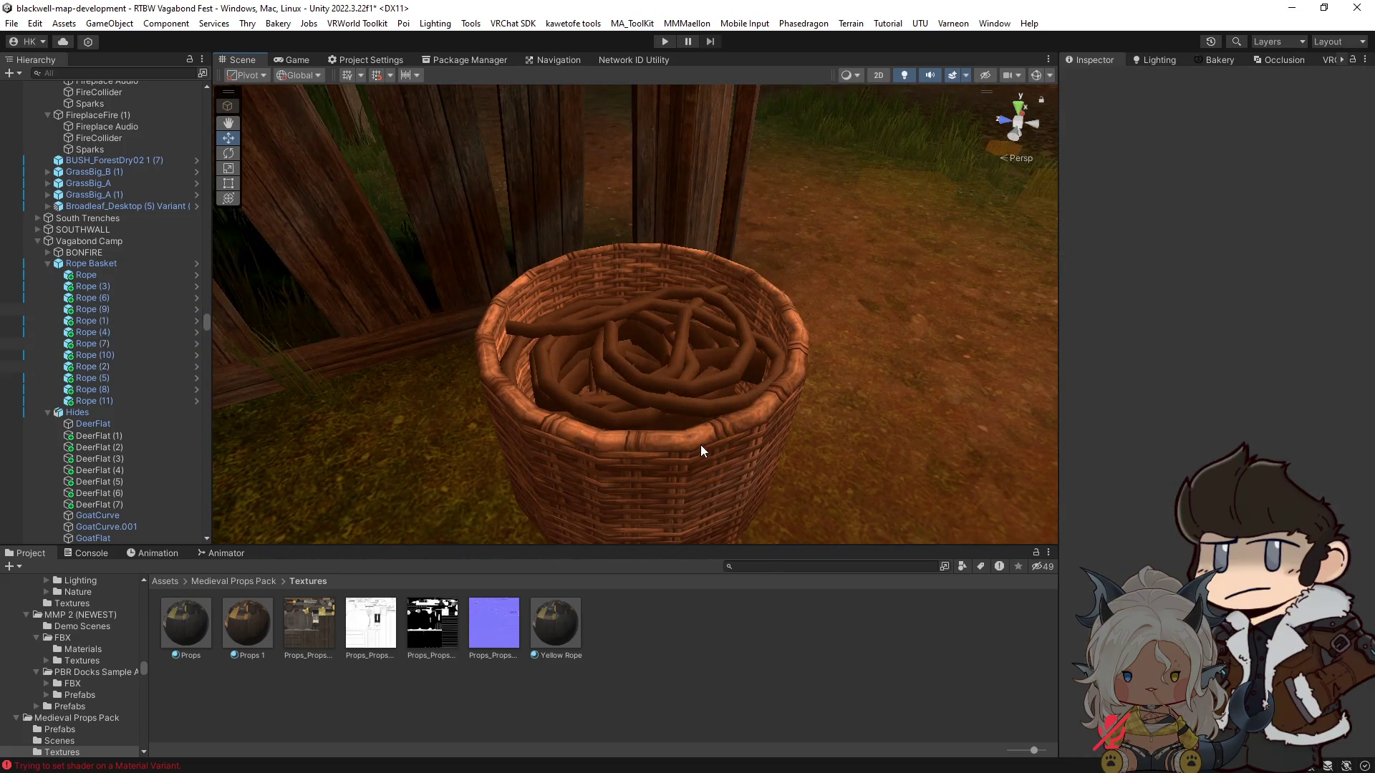
pyautogui.press('Delete')
pyautogui.click(582, 351)
pyautogui.press('Delete')
# Step: Assign the Yellow Rope material to Element 0 of the eight remaining ropes
pyautogui.moveTo(586, 357)
pyautogui.mouseDown()
pyautogui.moveTo(601, 448)
pyautogui.moveTo(641, 358)
pyautogui.mouseUp()
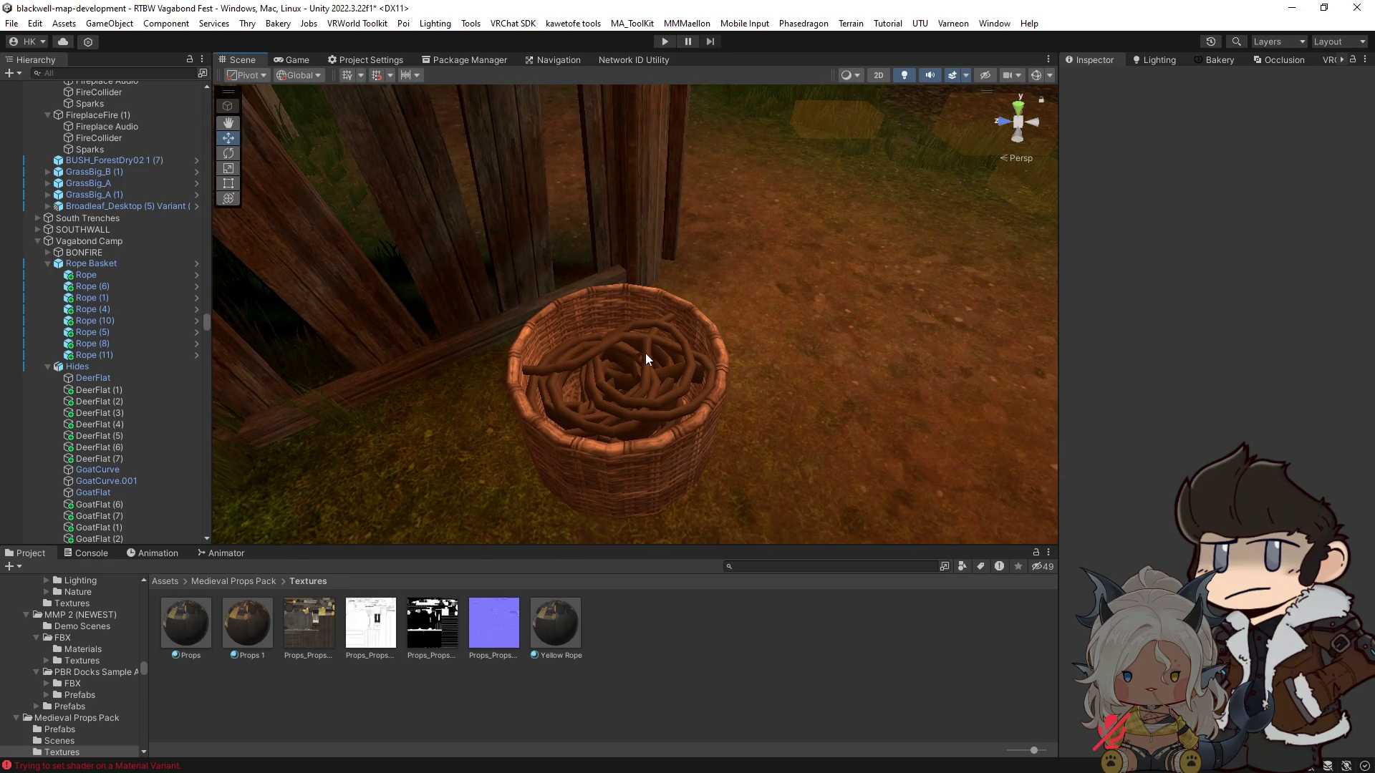
pyautogui.click(121, 276)
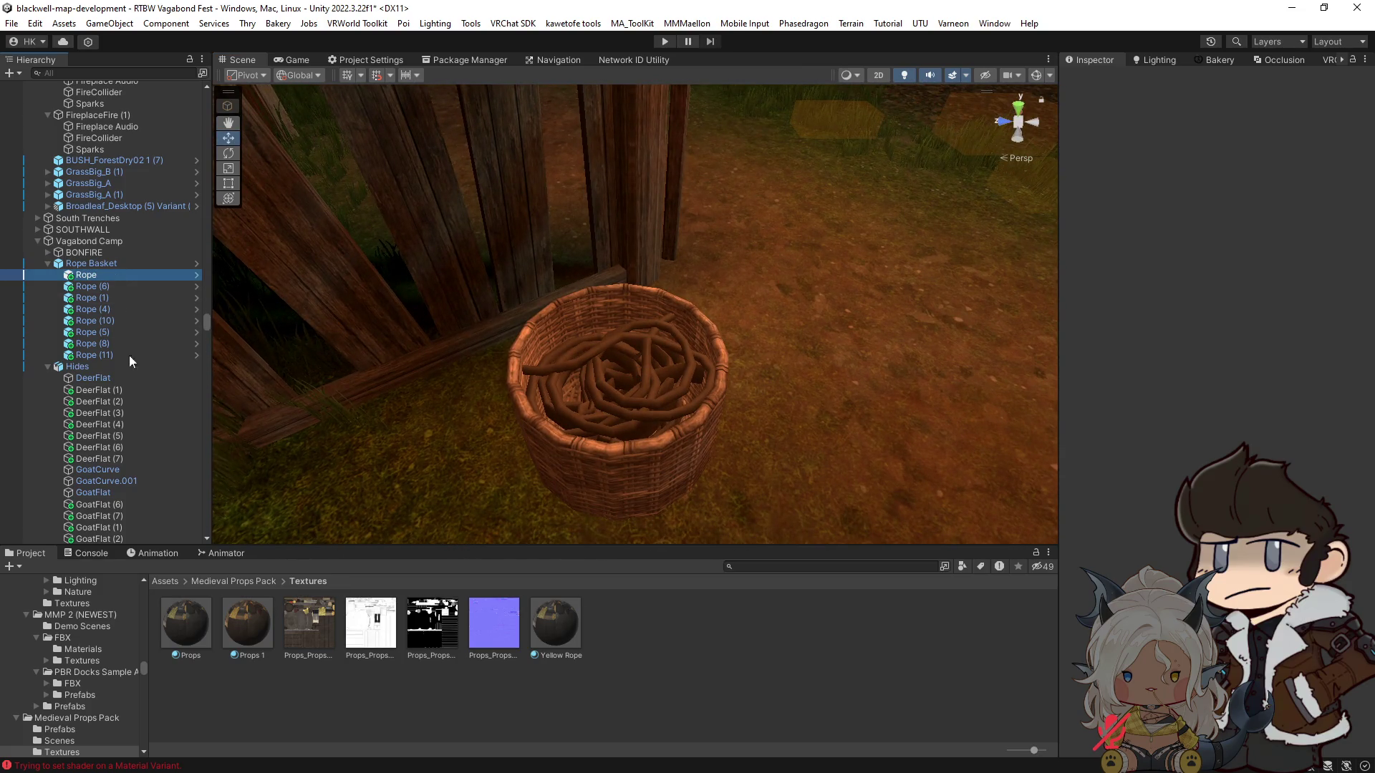
pyautogui.keyDown('shift'); pyautogui.click(118, 355); pyautogui.keyUp('shift')
pyautogui.moveTo(542, 618); pyautogui.dragTo(1226, 290)
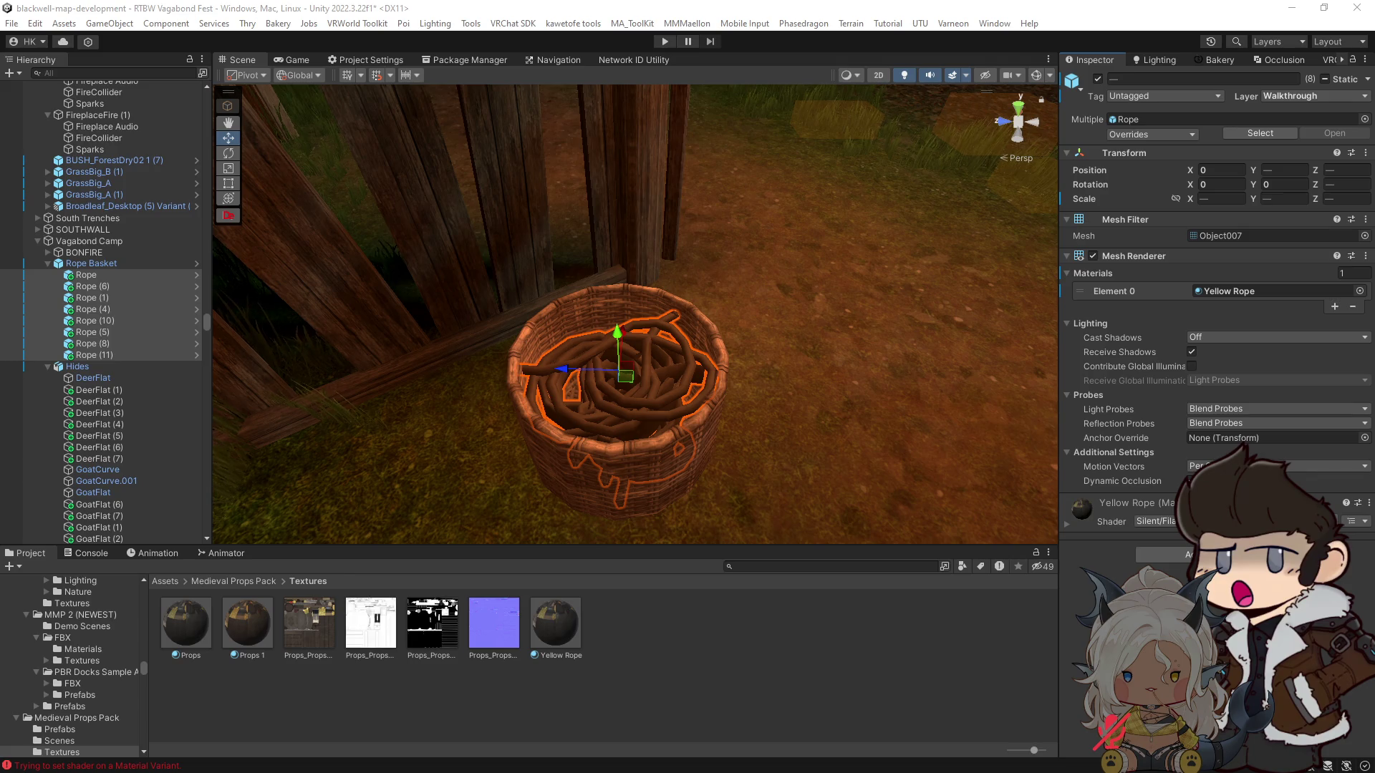
pyautogui.scroll(4, 874, 448)
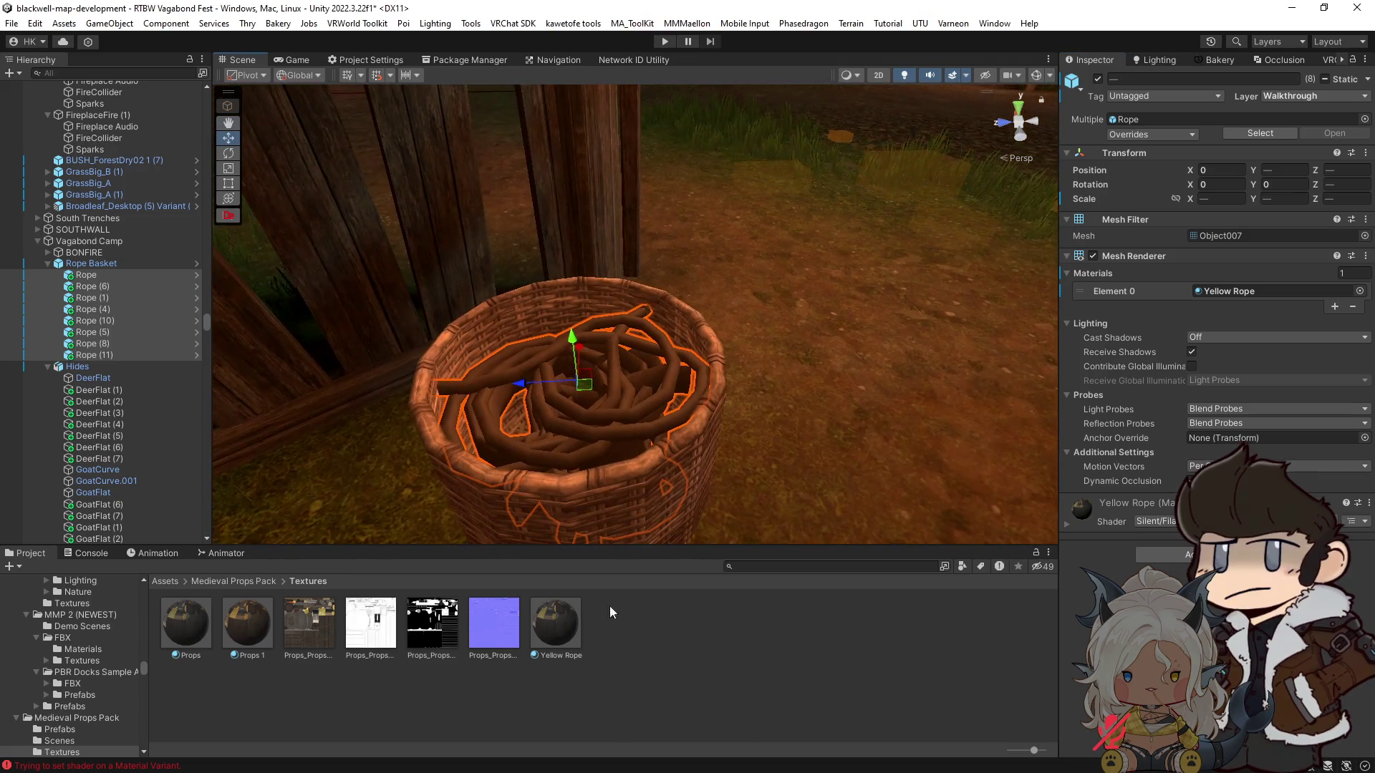
pyautogui.click(557, 620)
# Step: Set the Yellow Rope albedo colour to a fully saturated, bright yellow
pyautogui.click(1198, 141)
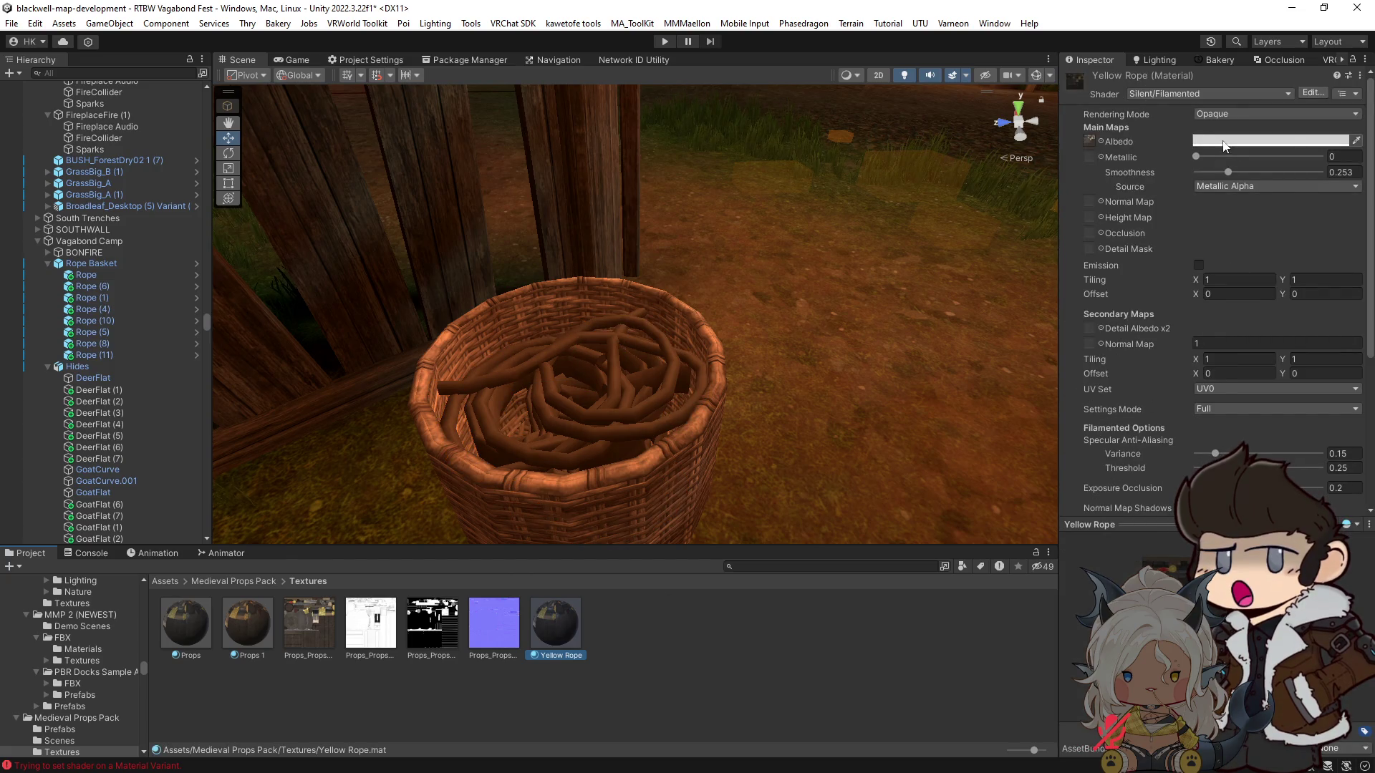
pyautogui.click(1327, 206)
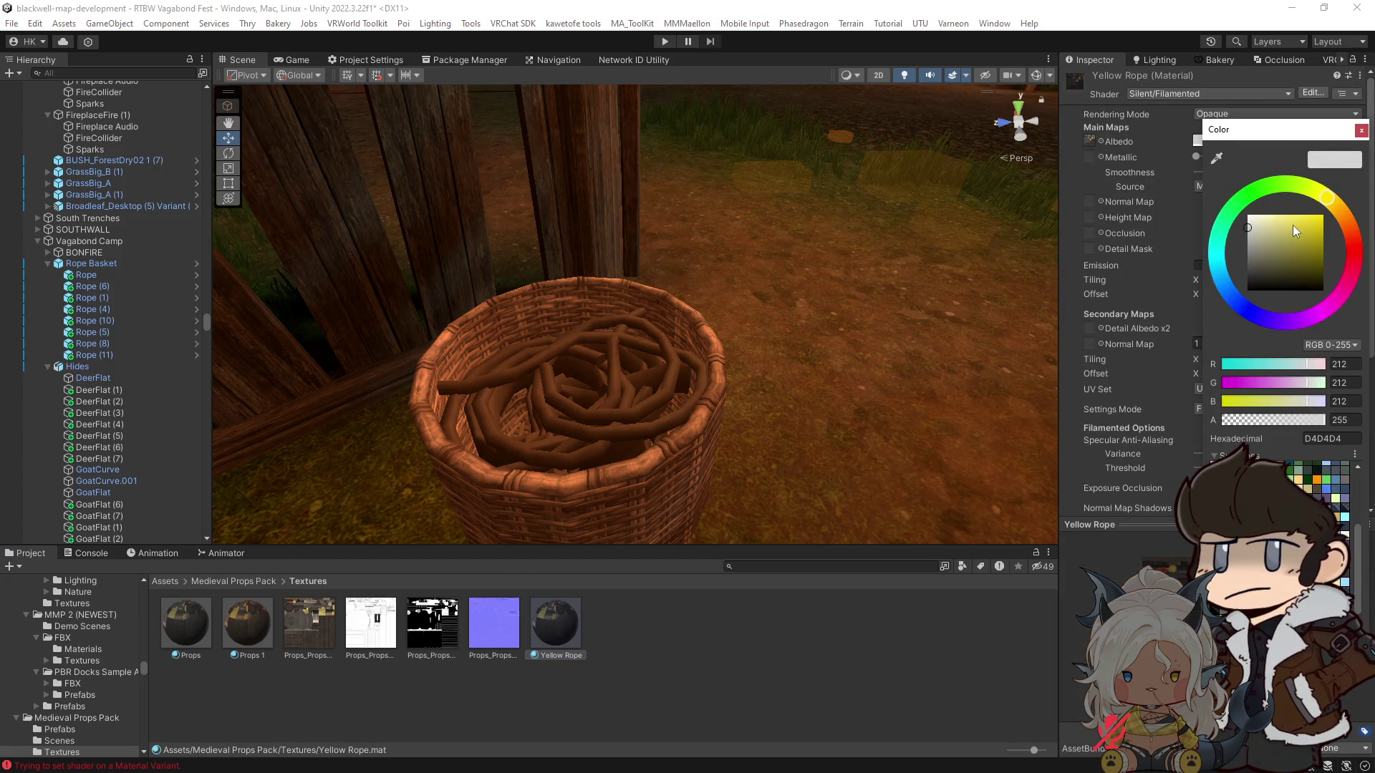
pyautogui.moveTo(1287, 229)
pyautogui.mouseDown()
pyautogui.moveTo(1334, 229)
pyautogui.moveTo(1340, 202)
pyautogui.moveTo(1359, 232)
pyautogui.mouseUp()
pyautogui.click(1361, 130)
pyautogui.scroll(-6, 1154, 338)
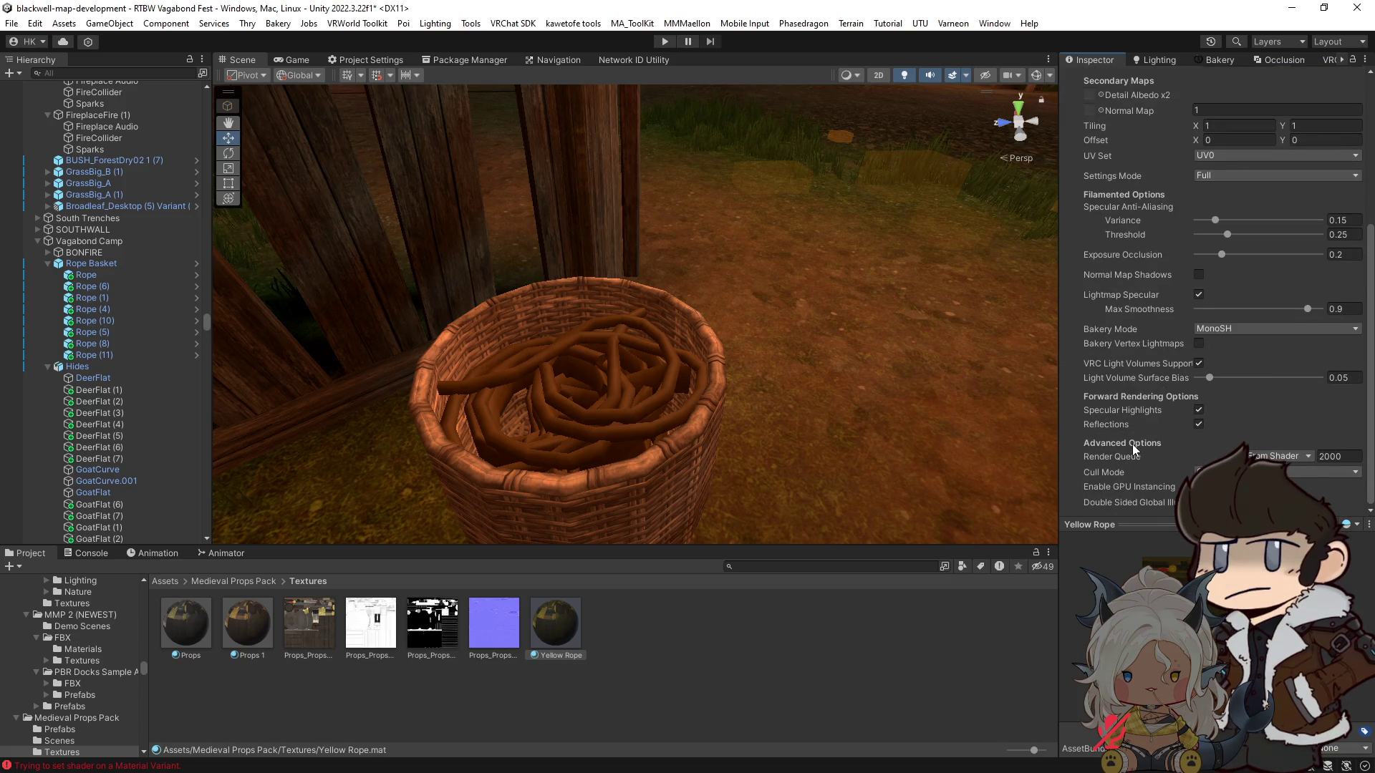
pyautogui.scroll(3, 1131, 444)
pyautogui.scroll(3, 1131, 444)
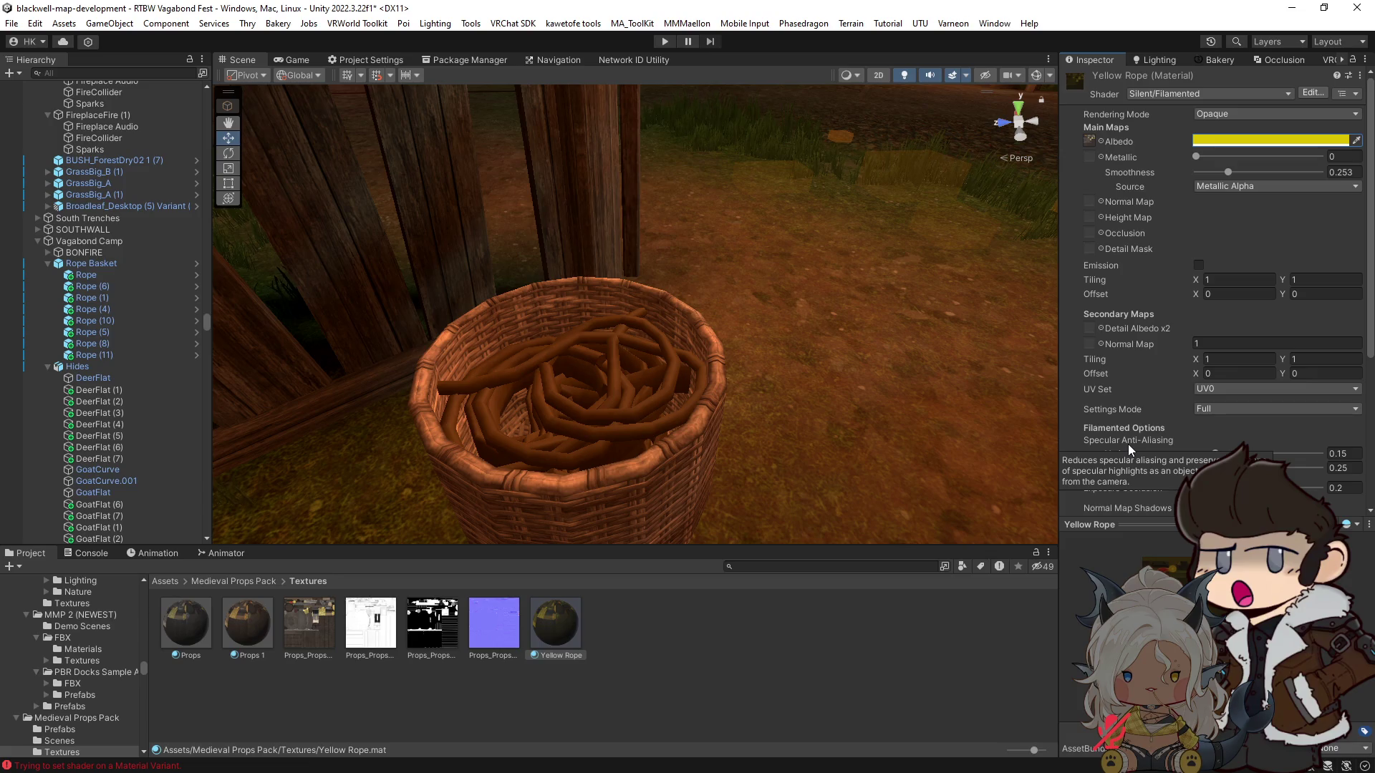
# Step: Fine-tune the albedo hue to FFE200 and select the Props_Props albedo texture
pyautogui.click(1262, 147)
pyautogui.click(1336, 212)
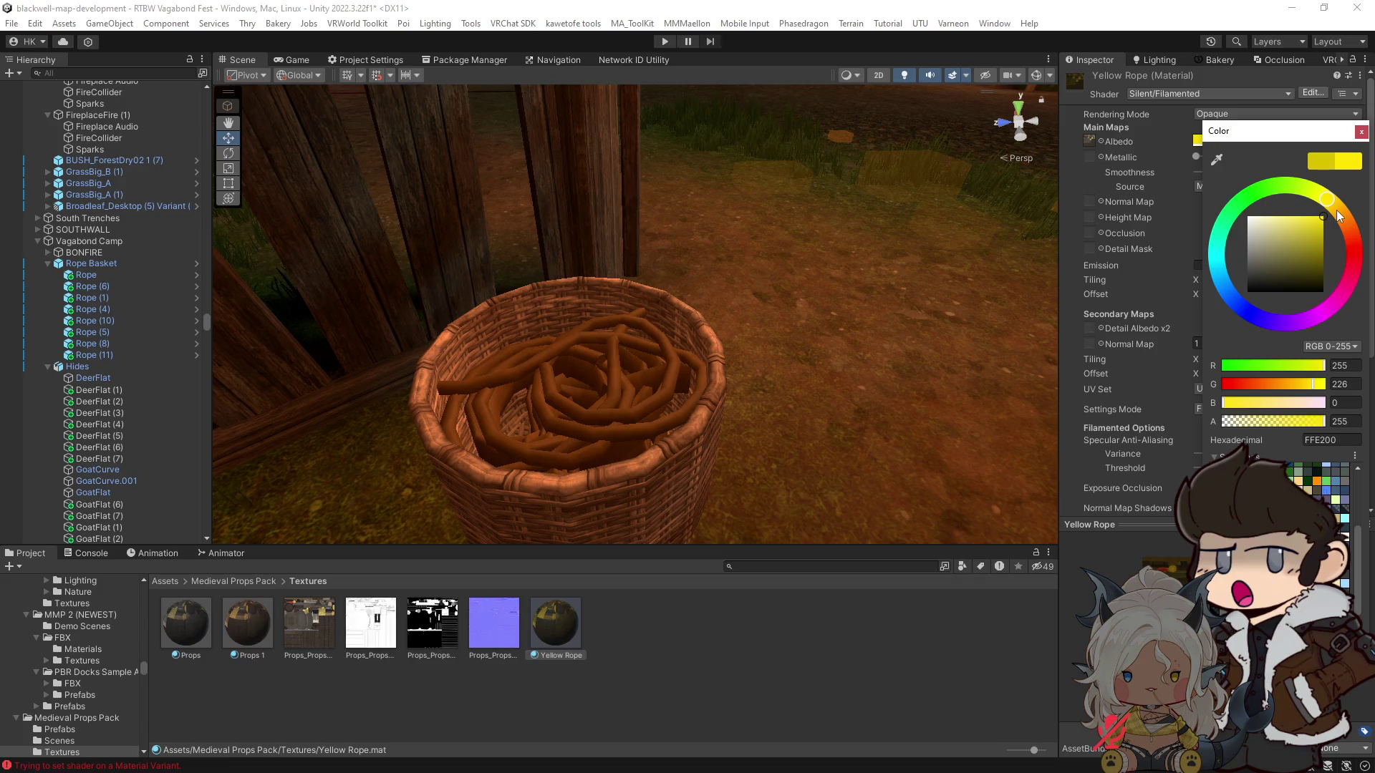
pyautogui.click(1338, 220)
pyautogui.click(1361, 131)
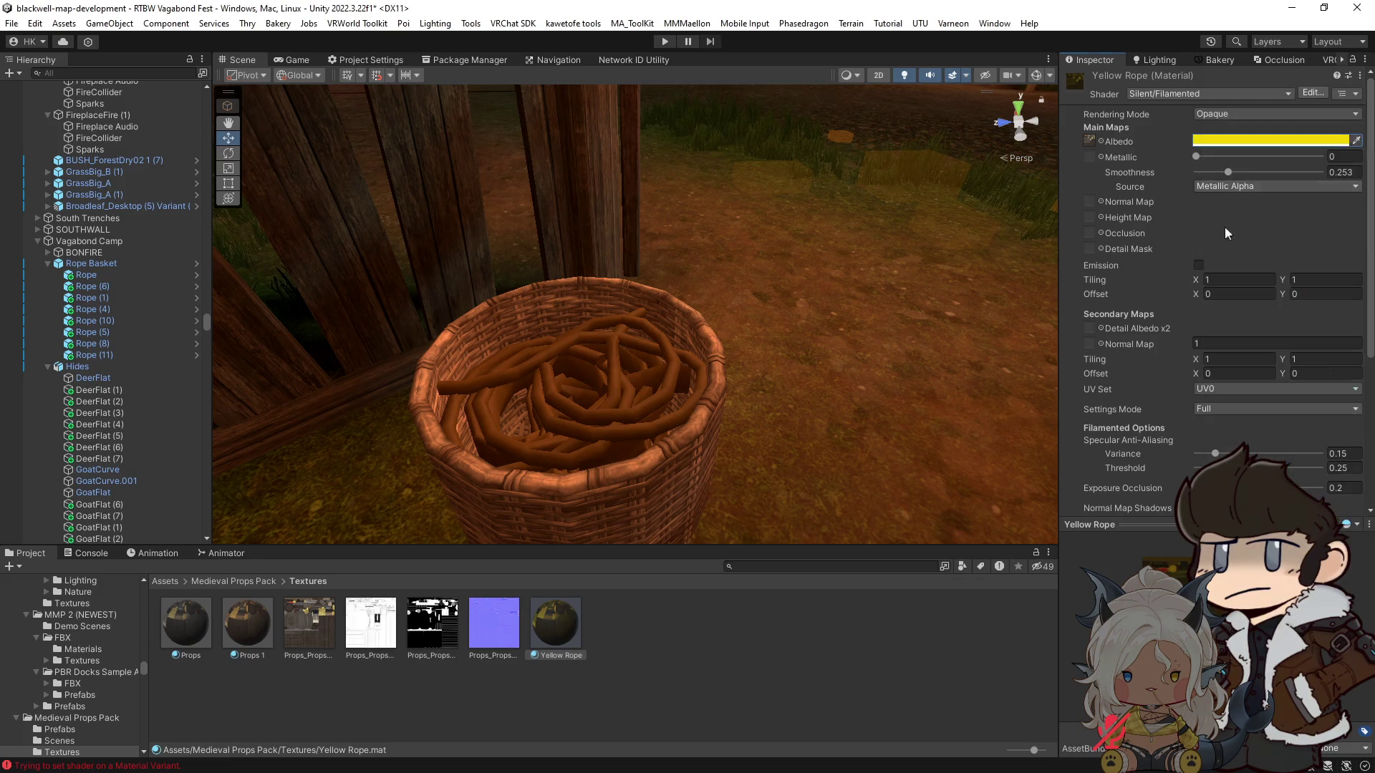
pyautogui.click(306, 633)
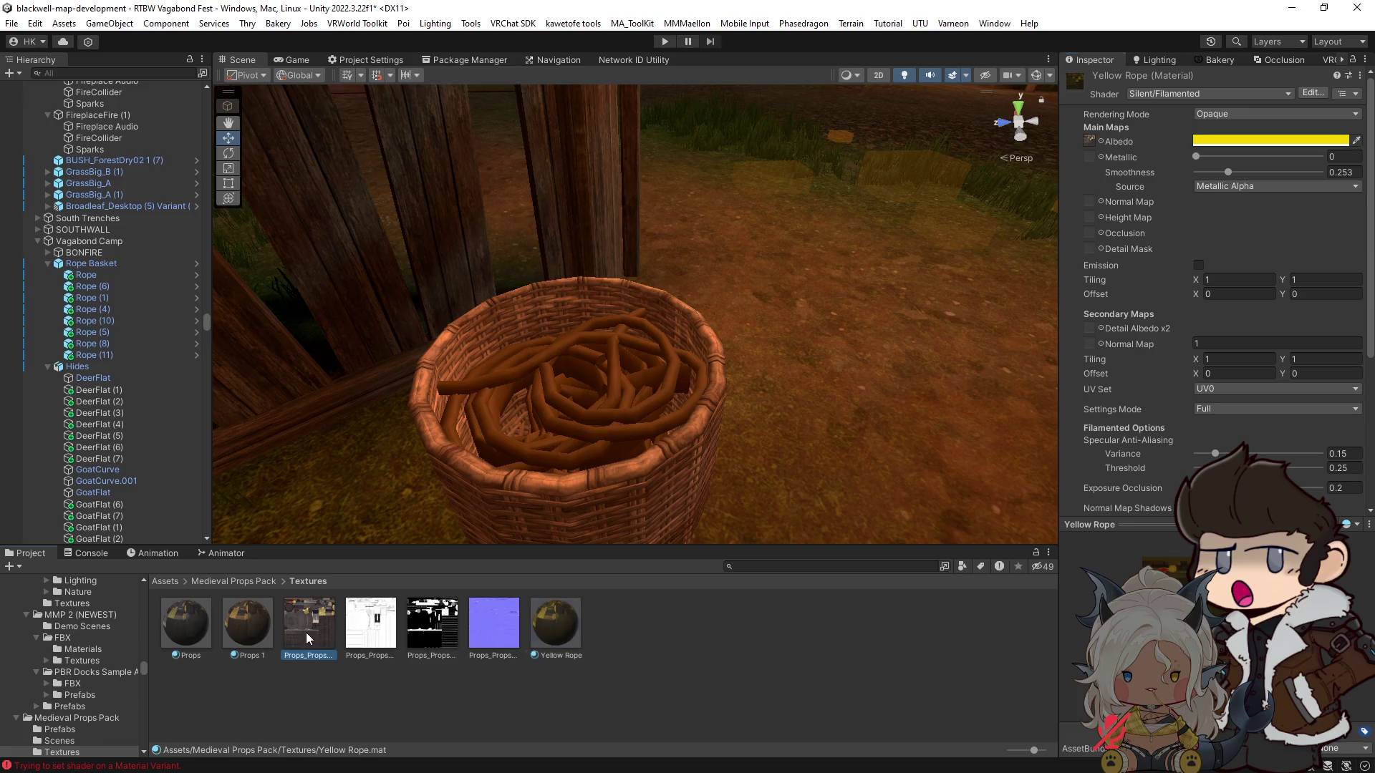
# Step: Show the Props_Props_AlbedoTransparency texture in Explorer to open it in Krita
pyautogui.rightClick(307, 633)
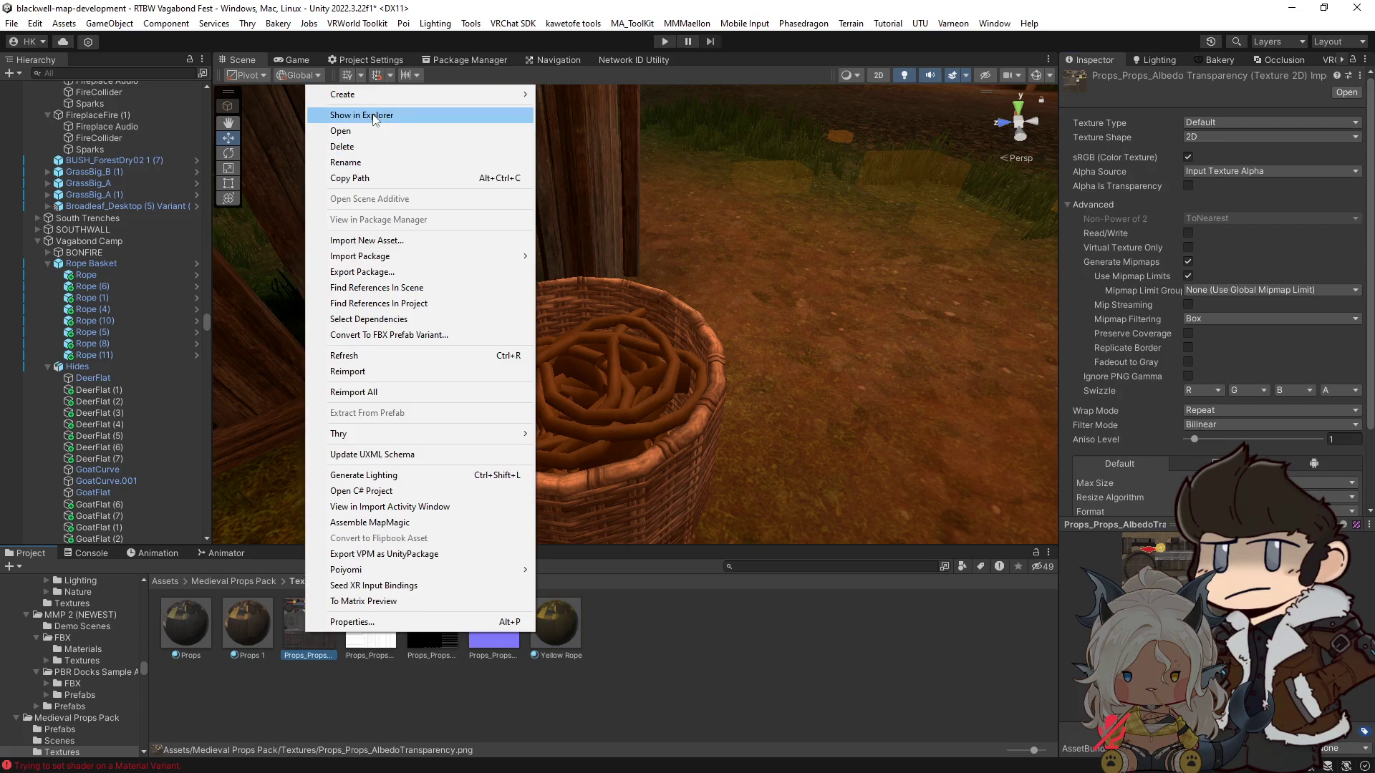
pyautogui.click(373, 116)
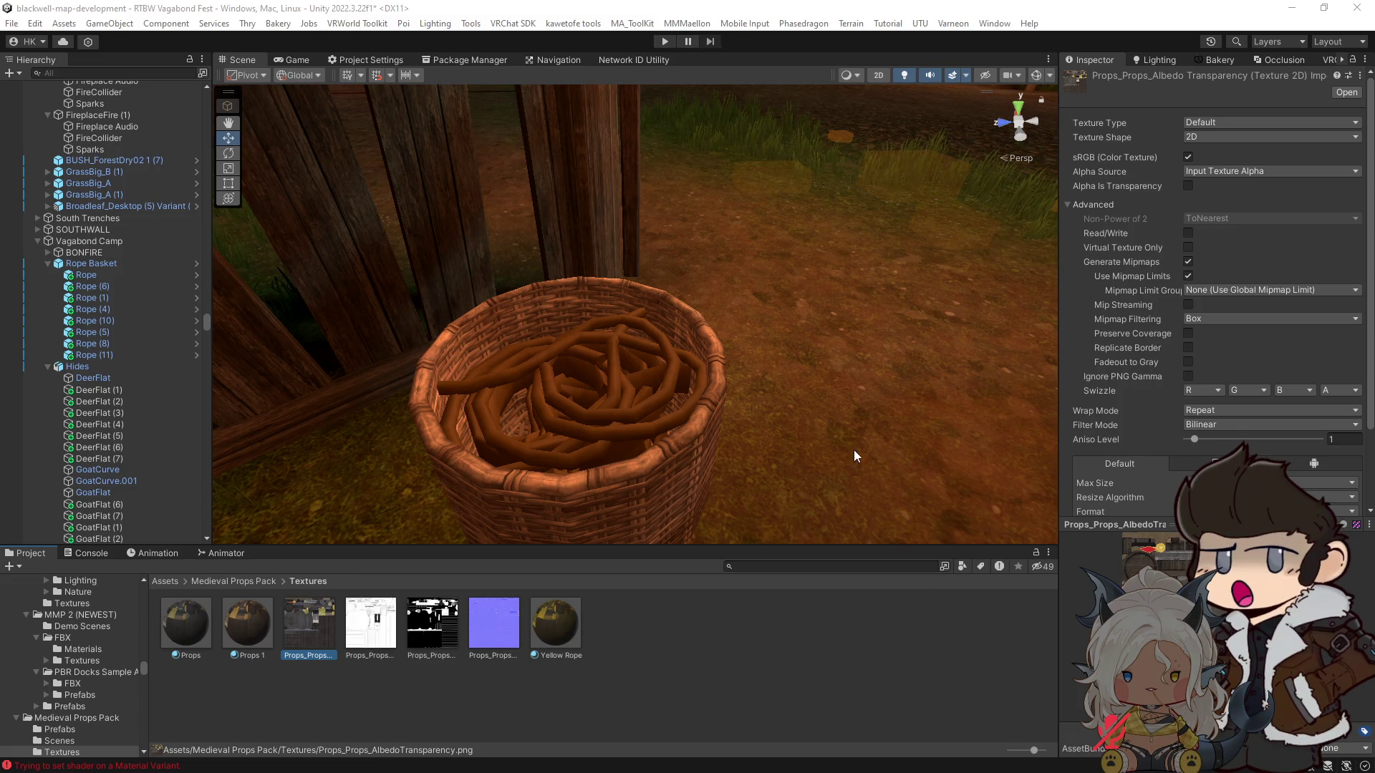
pyautogui.press('s')
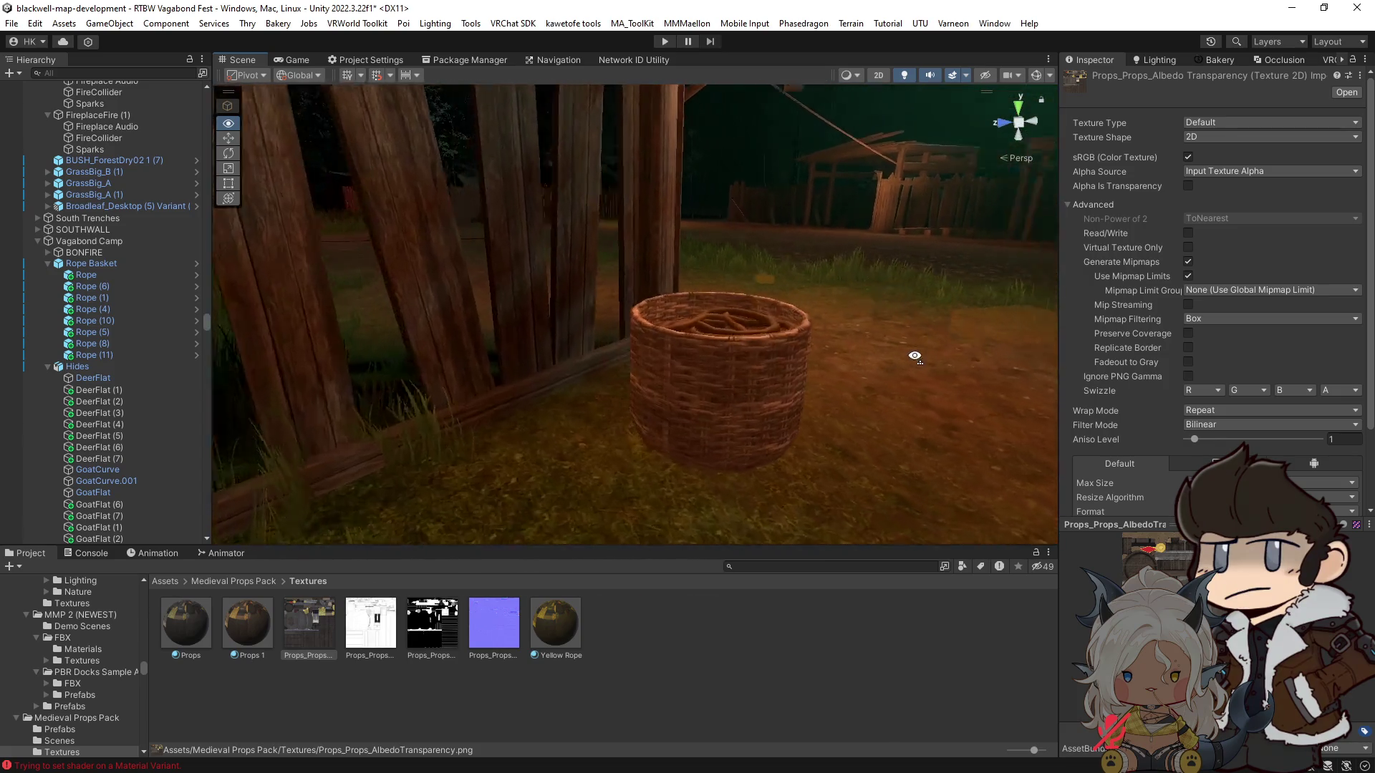
pyautogui.press('w')
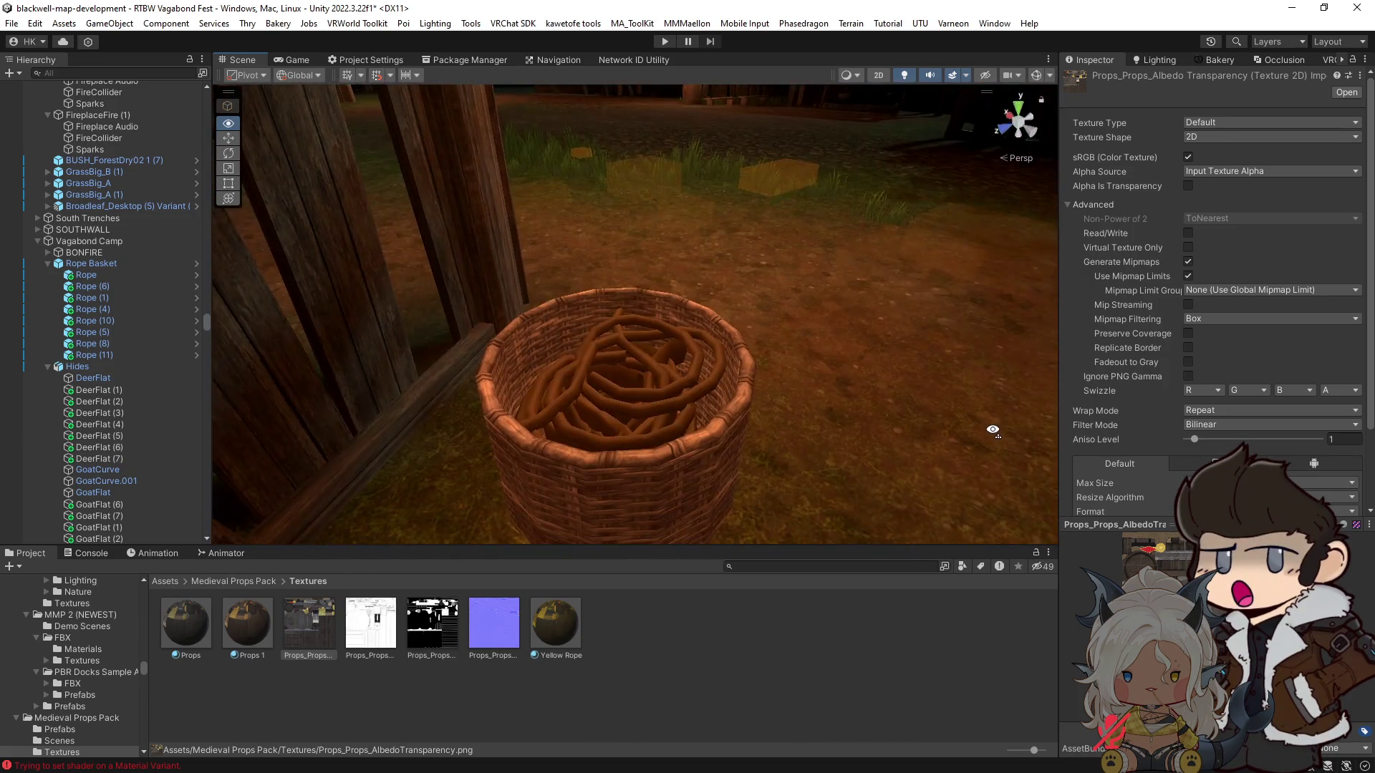
pyautogui.press('q')
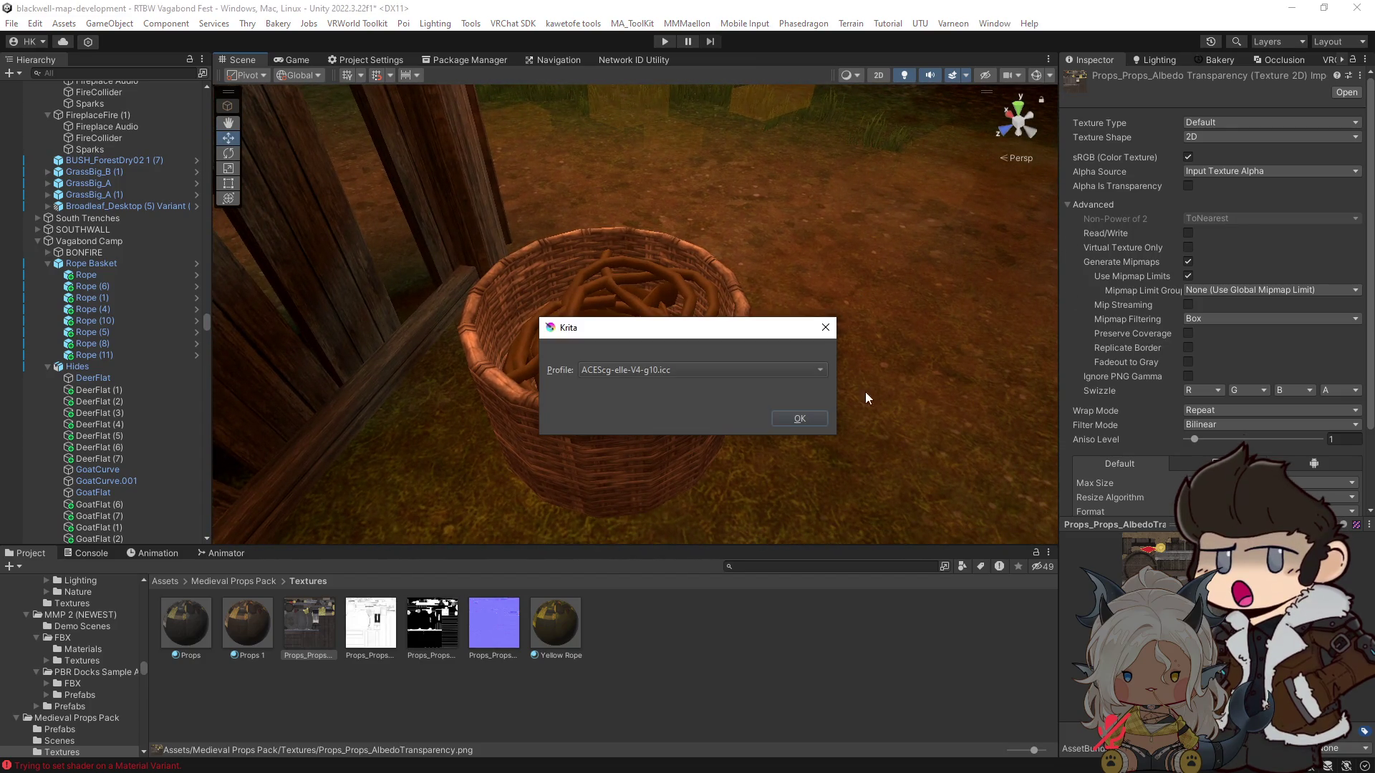
# Step: Apply an HSV adjustment of Saturation -100 and Lightness 15 to the props texture
pyautogui.click(826, 328)
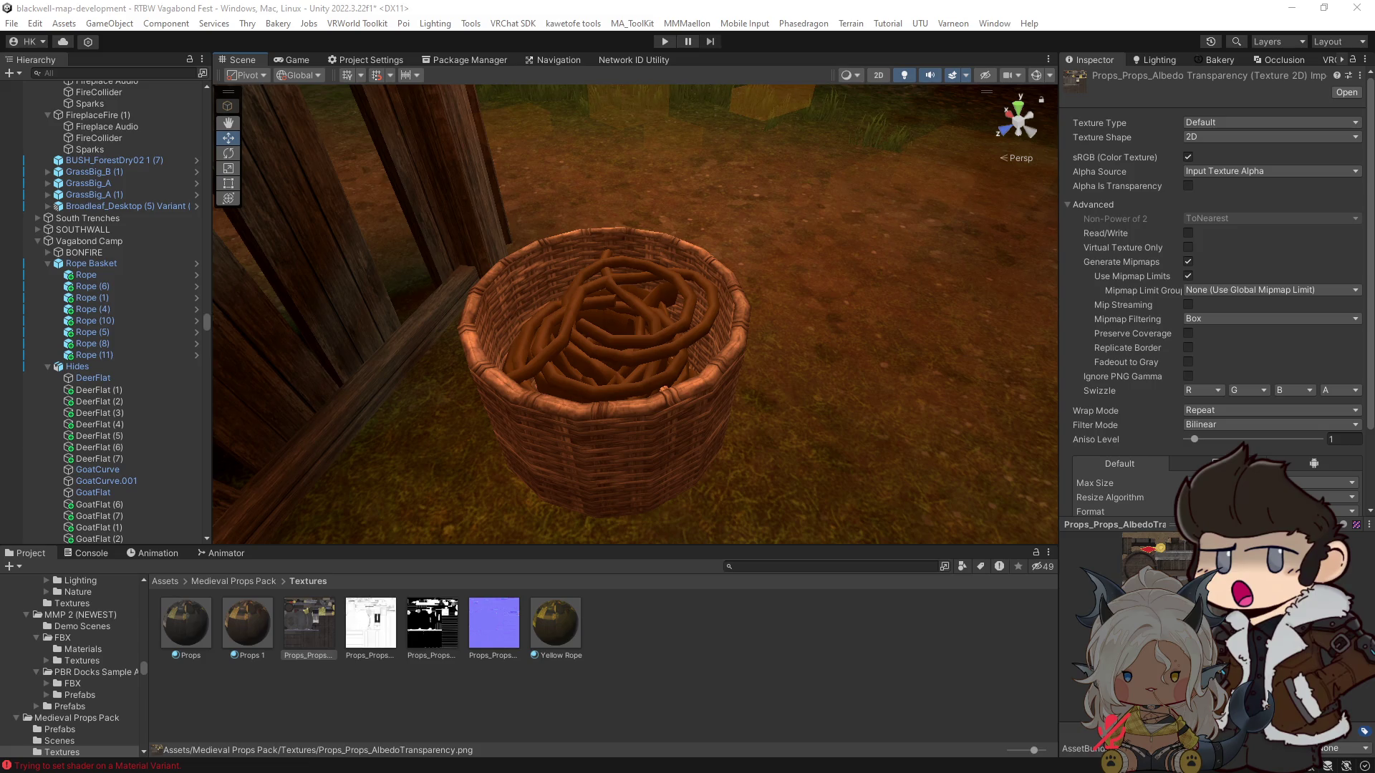
pyautogui.hotkey('ctrl', 'u')
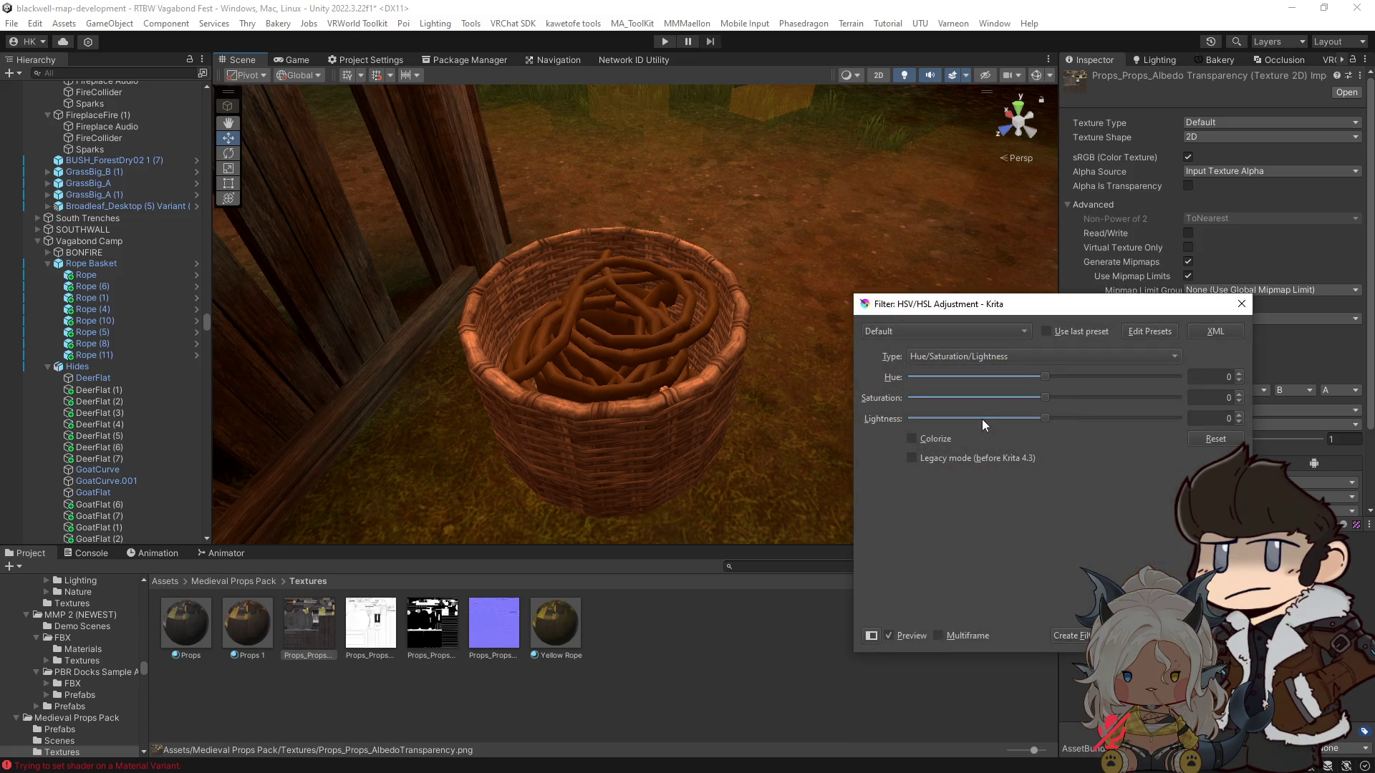
pyautogui.moveTo(1046, 398); pyautogui.dragTo(766, 406)
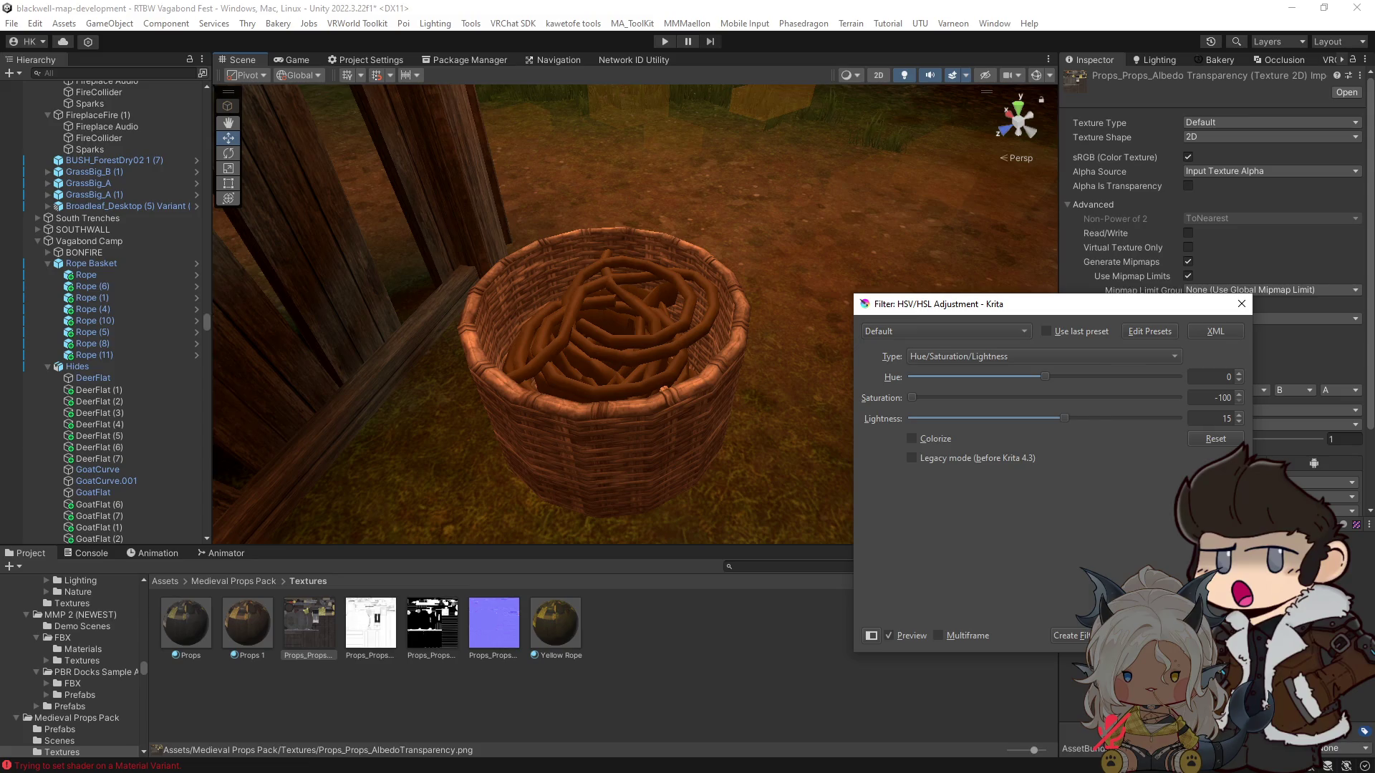
pyautogui.press('Return')
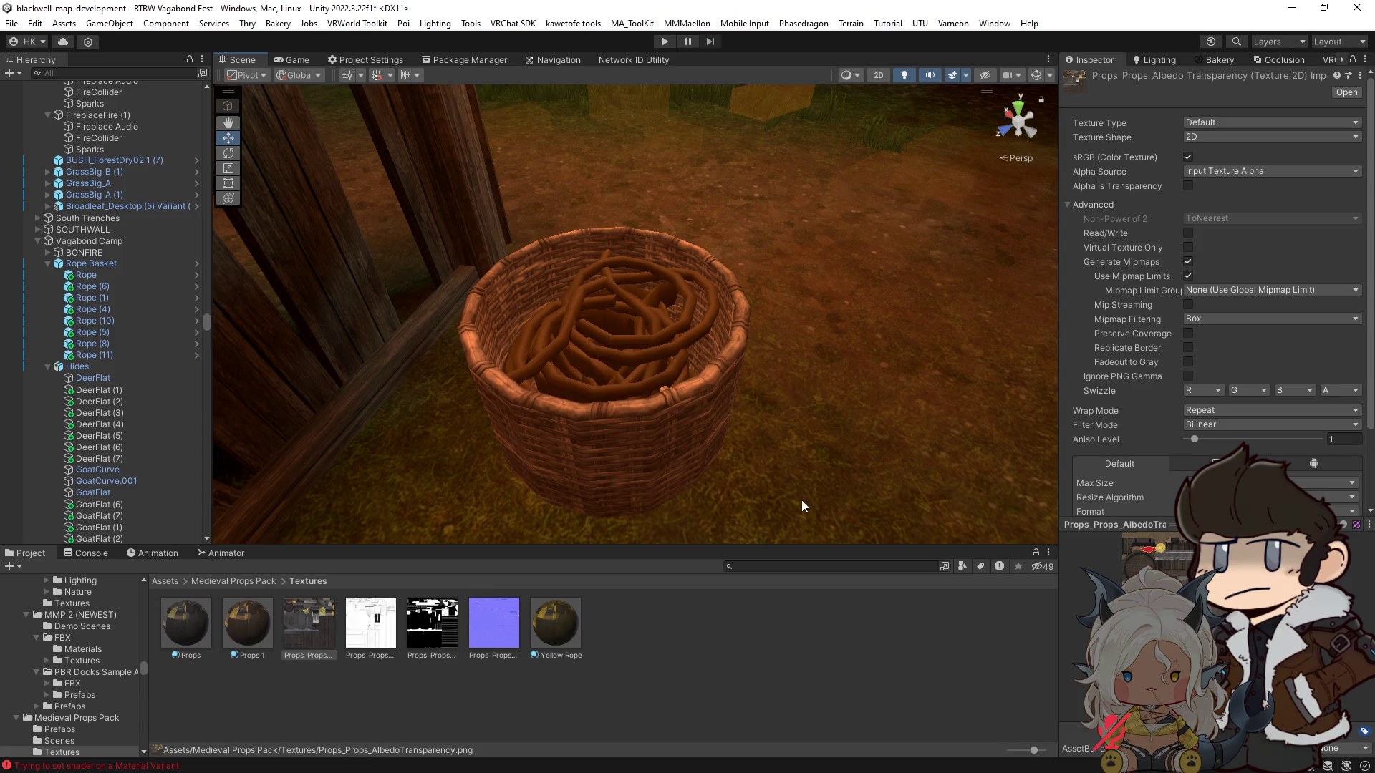
pyautogui.moveTo(712, 401)
pyautogui.mouseDown()
pyautogui.moveTo(678, 393)
pyautogui.moveTo(736, 482)
pyautogui.moveTo(795, 502)
pyautogui.moveTo(709, 390)
pyautogui.moveTo(776, 476)
pyautogui.moveTo(730, 353)
pyautogui.moveTo(694, 445)
pyautogui.moveTo(664, 451)
pyautogui.mouseUp()
# Step: Duplicate Rope (10) as Rope (12) and rotate it to -48.951 atop the heap
pyautogui.click(674, 445)
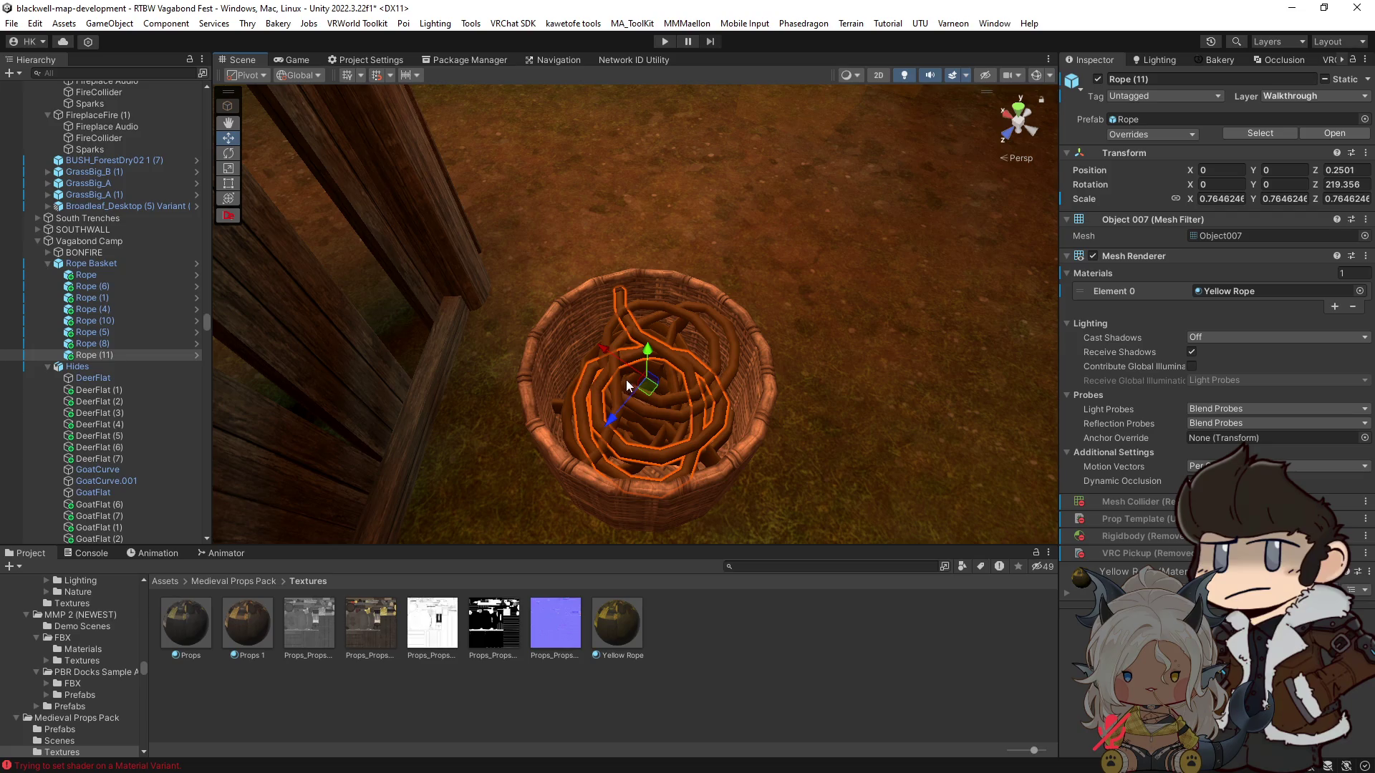
pyautogui.click(692, 325)
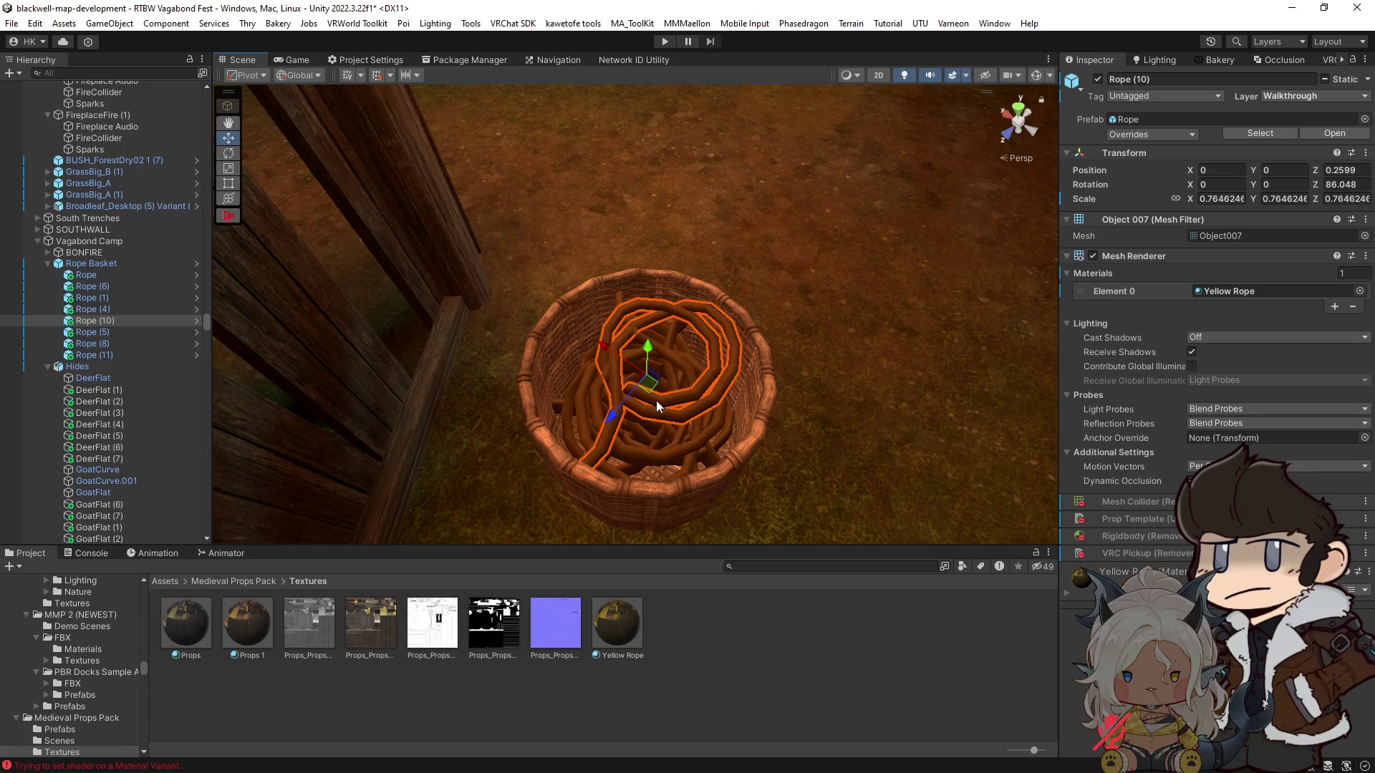
pyautogui.hotkey('ctrl', 'd')
pyautogui.press('e')
pyautogui.moveTo(657, 430)
pyautogui.mouseDown()
pyautogui.moveTo(759, 431)
pyautogui.moveTo(904, 402)
pyautogui.mouseUp()
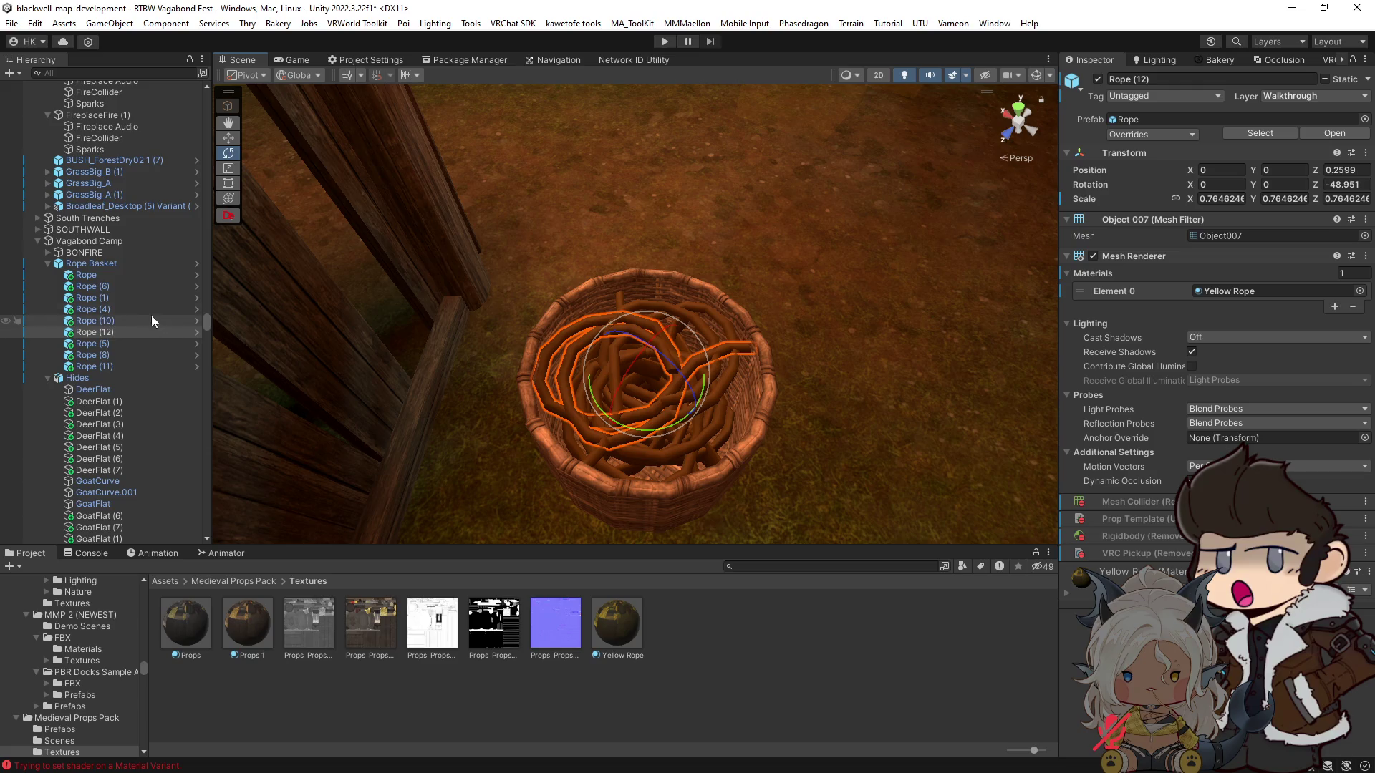
pyautogui.click(94, 275)
pyautogui.keyDown('shift'); pyautogui.click(96, 366); pyautogui.keyUp('shift')
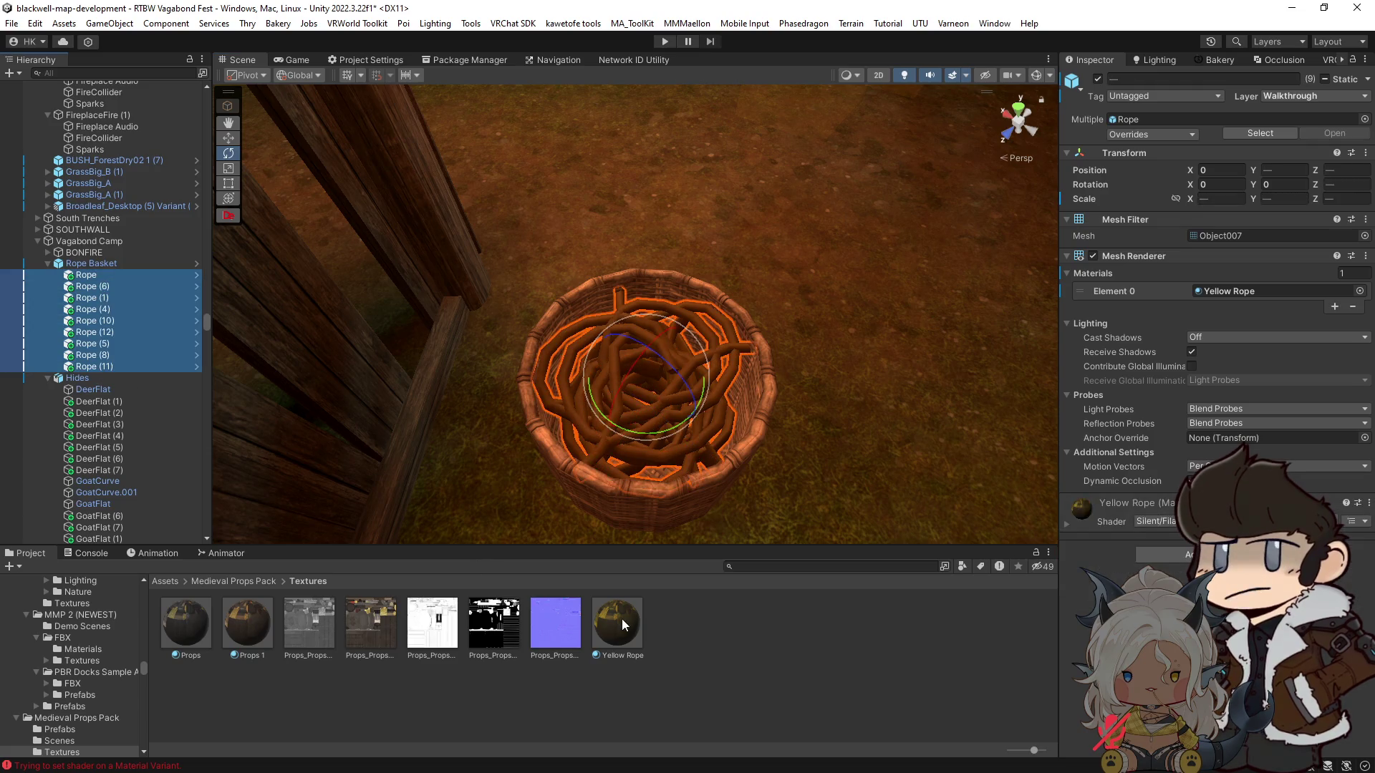
# Step: Give Props_Props_AlbedoCOLOLESS Max Size 1024 and crunch compression at quality 20, then apply
pyautogui.click(620, 620)
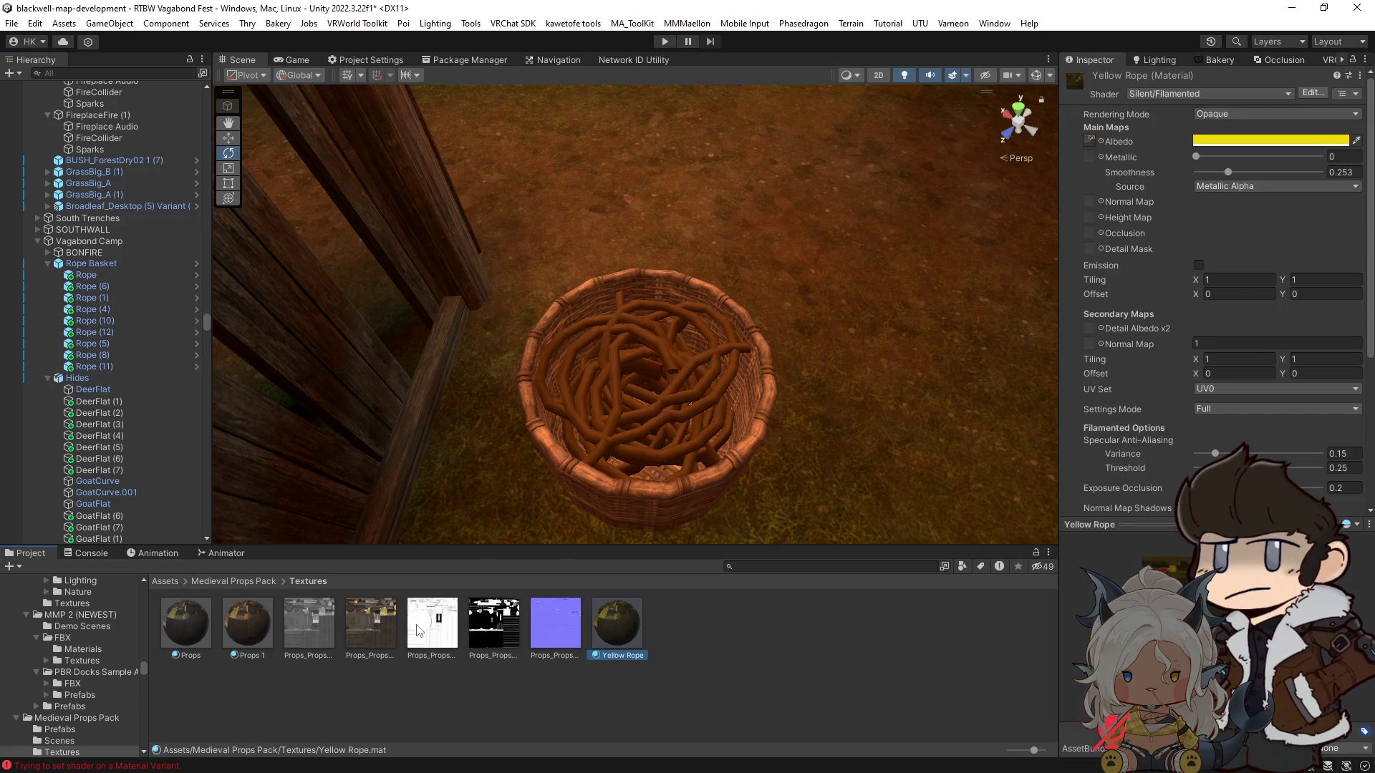
pyautogui.click(320, 631)
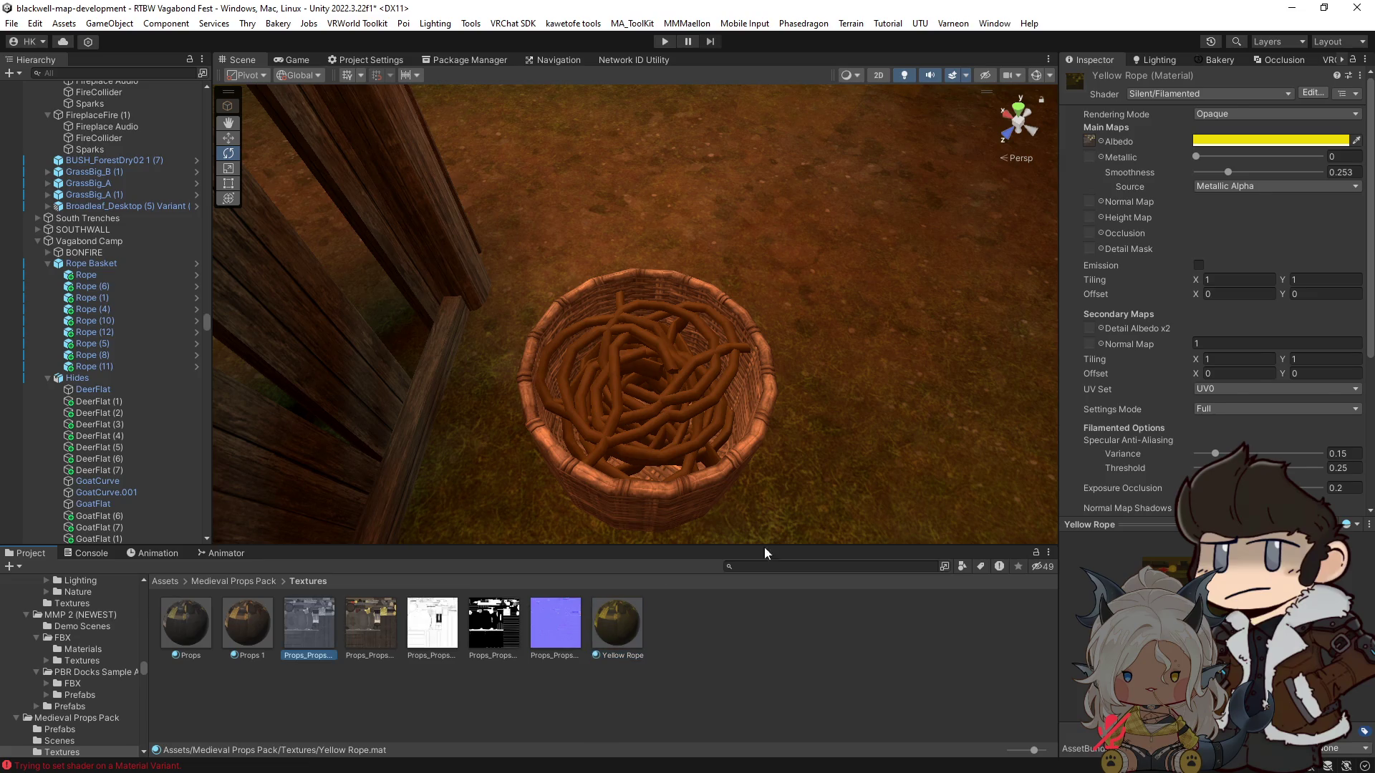
pyautogui.scroll(-2, 1214, 406)
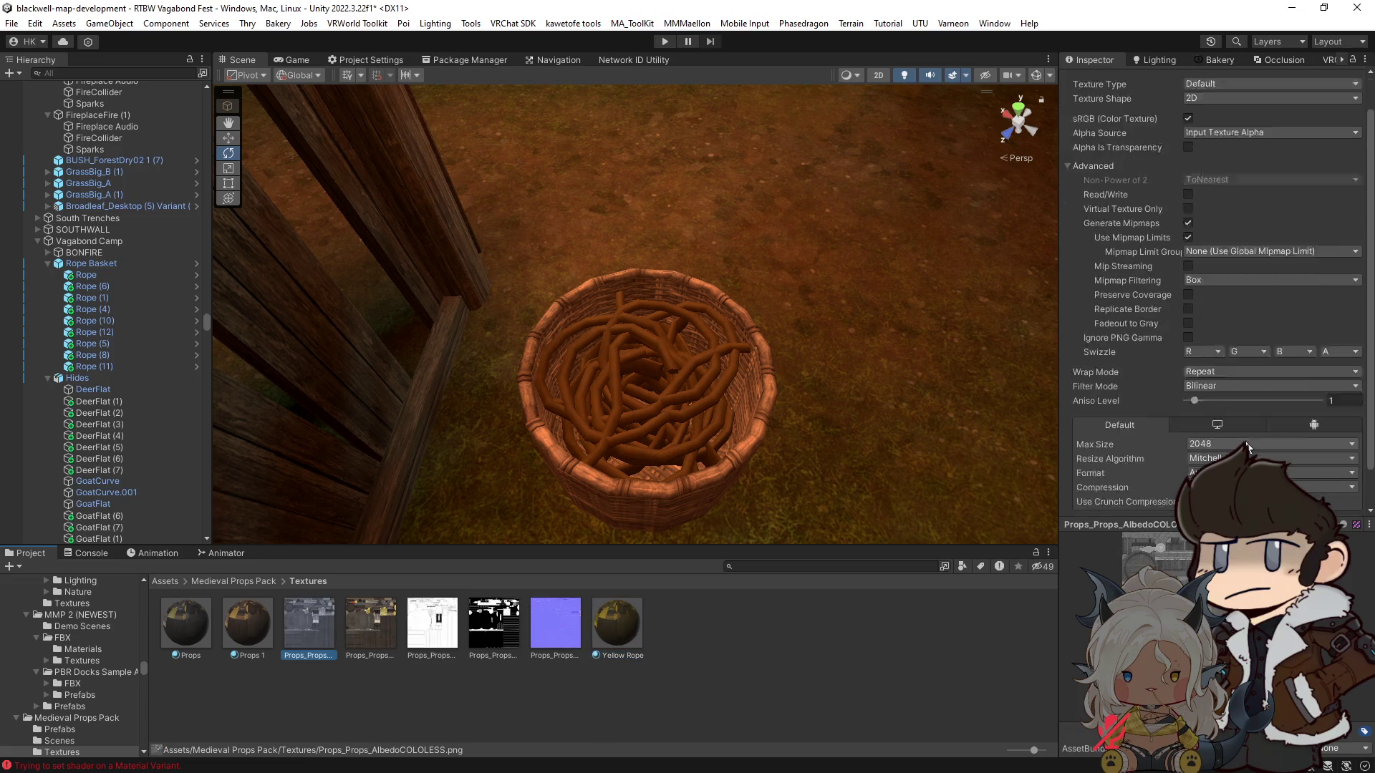
pyautogui.click(1221, 407)
pyautogui.click(1217, 500)
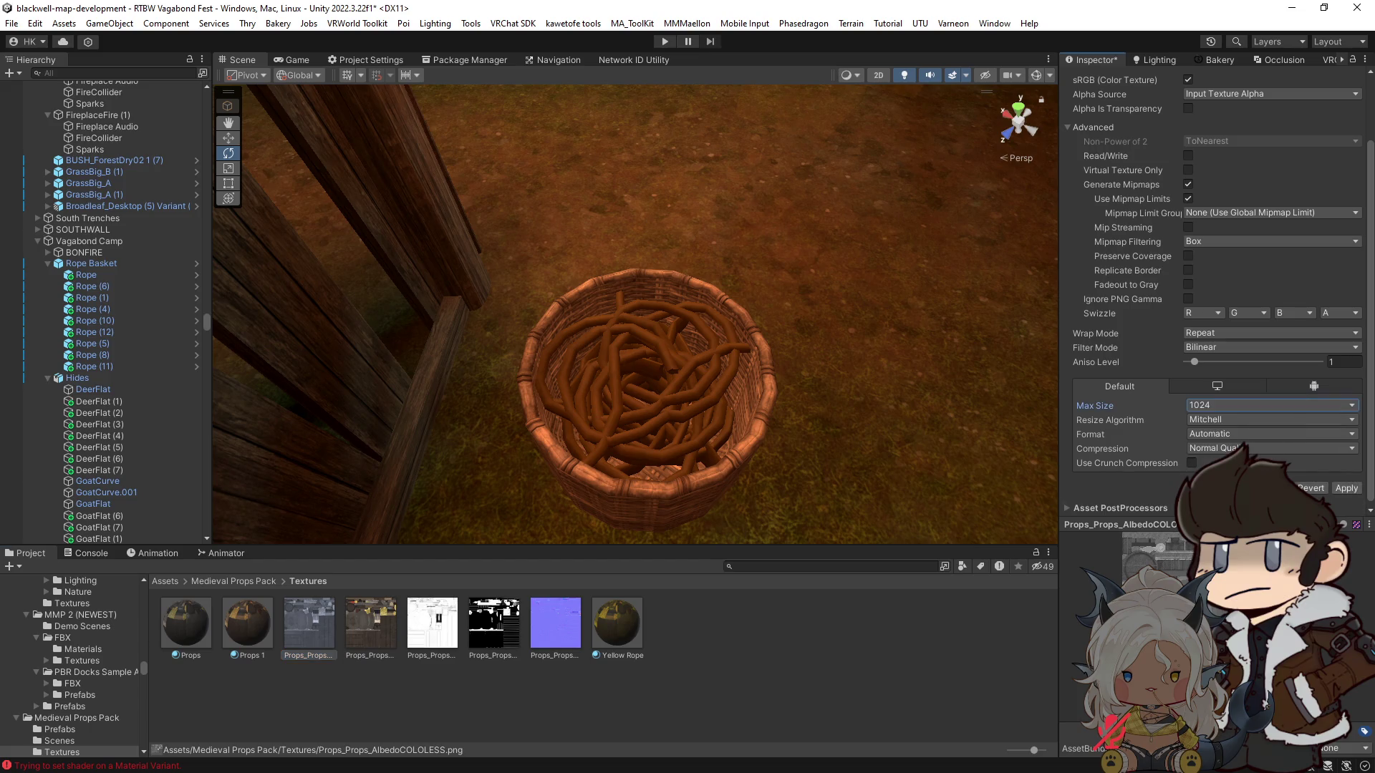
pyautogui.click(1191, 463)
pyautogui.click(1337, 477)
pyautogui.write('20')
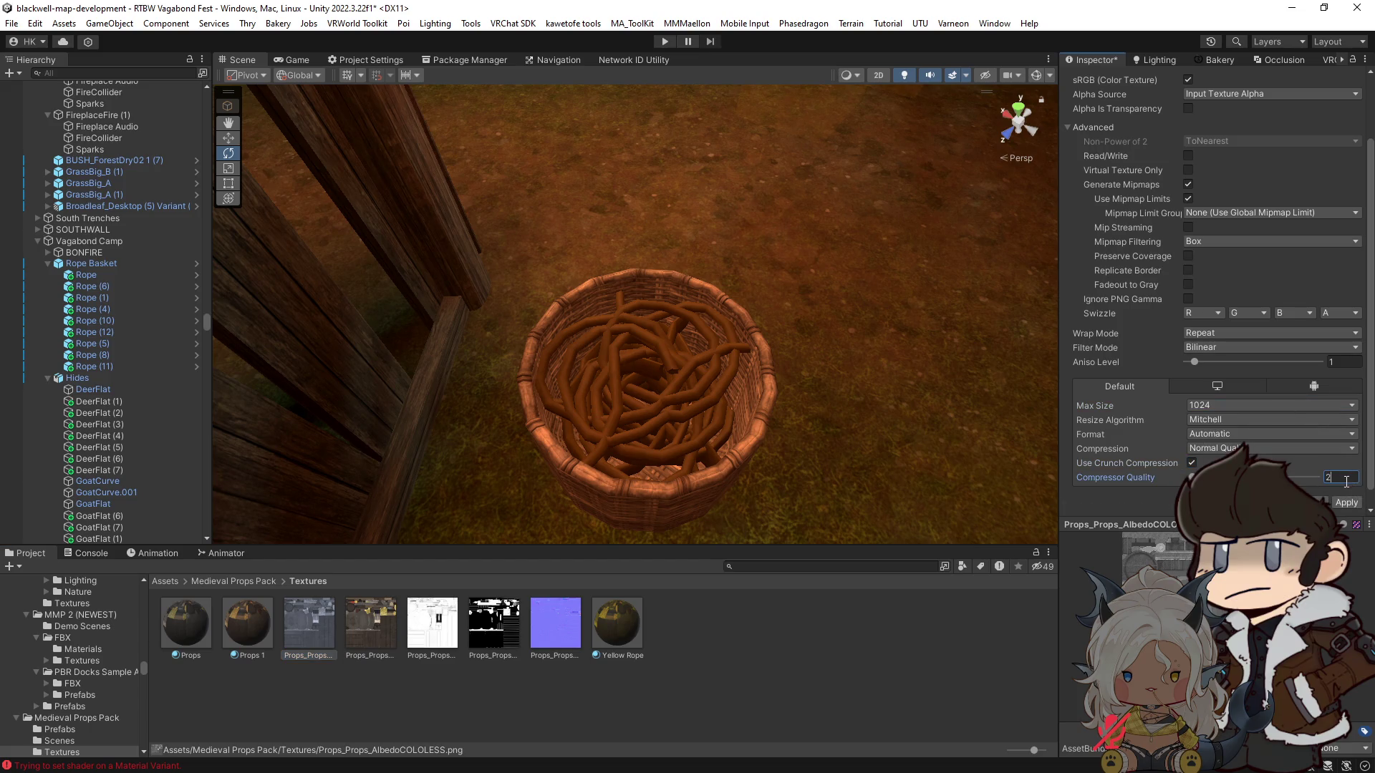
pyautogui.click(1347, 502)
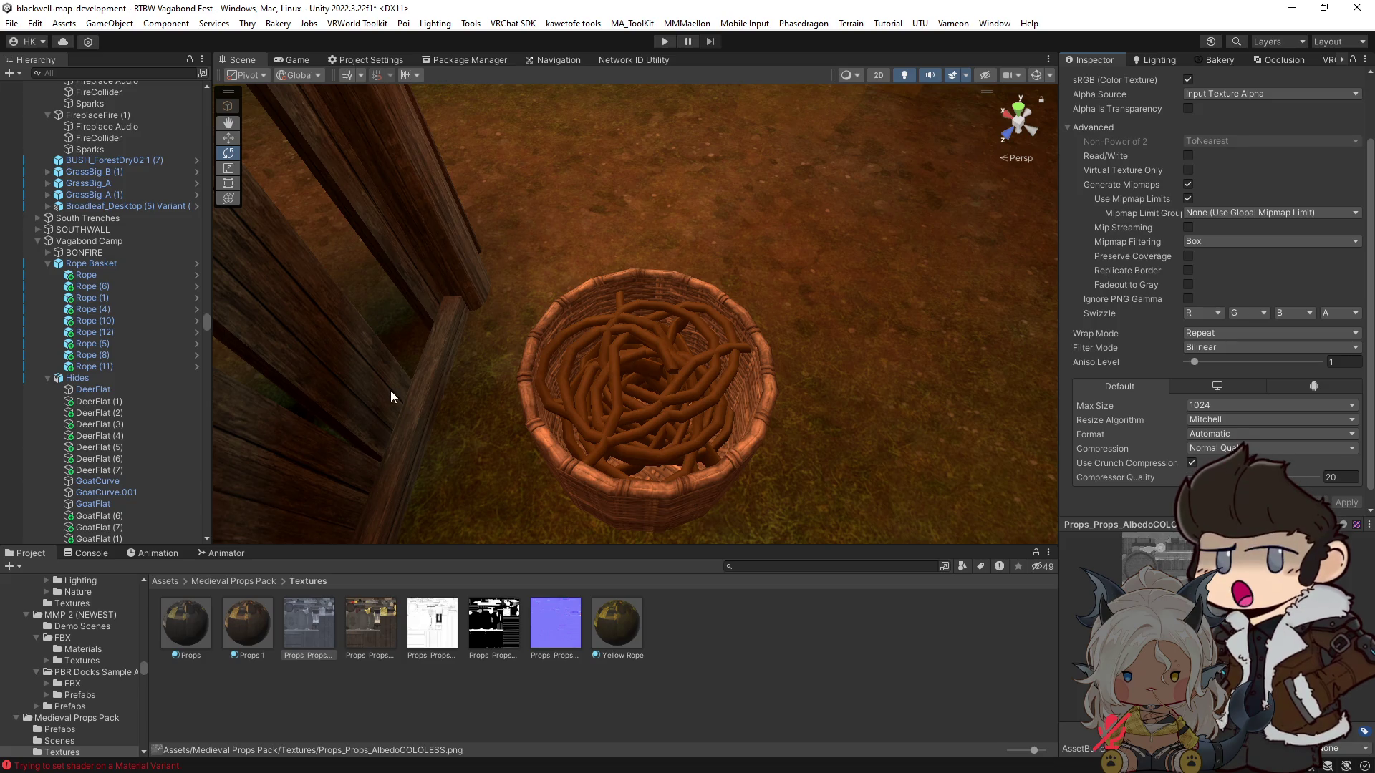
pyautogui.click(86, 275)
# Step: Change the nine ropes' Yellow Rope albedo colour to a warm yellow-orange
pyautogui.keyDown('shift'); pyautogui.click(101, 366); pyautogui.keyUp('shift')
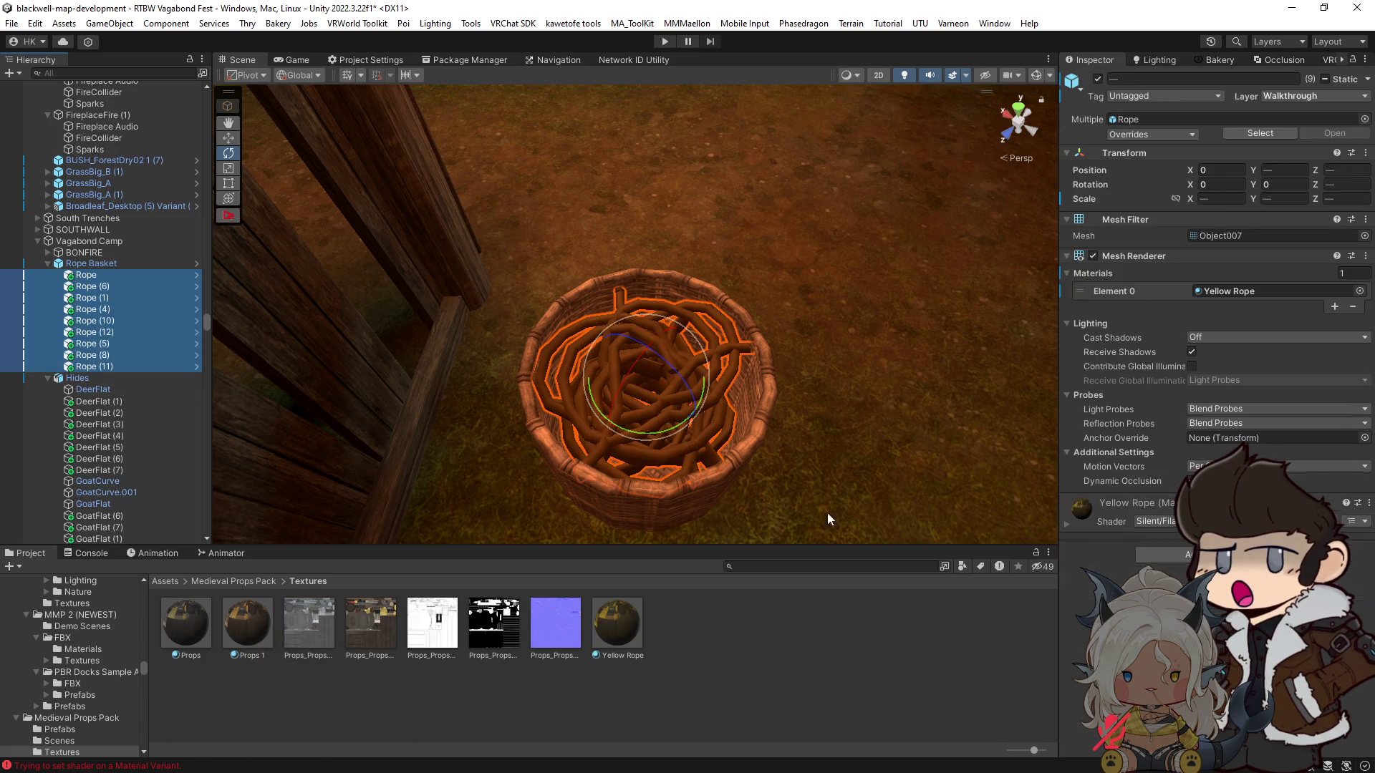
pyautogui.click(1066, 528)
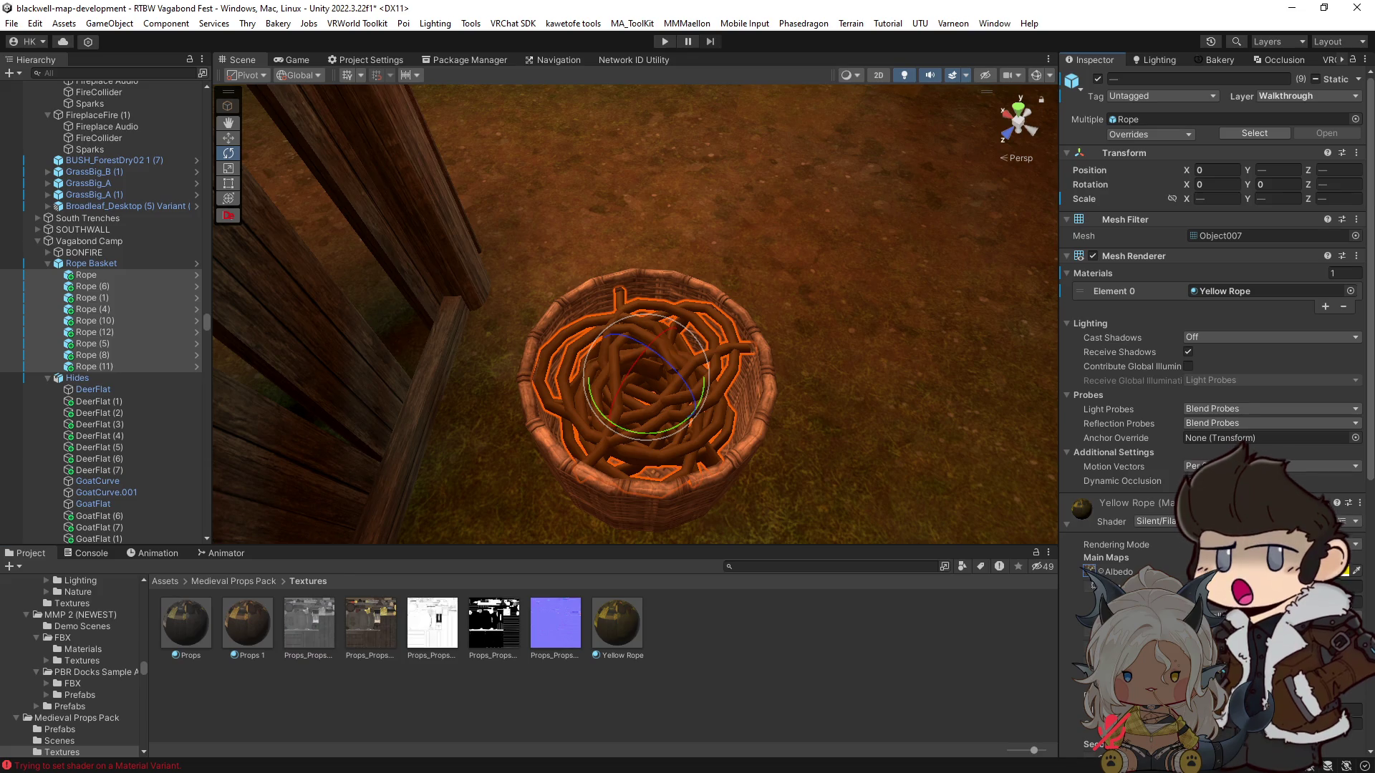
pyautogui.moveTo(771, 441); pyautogui.dragTo(779, 432)
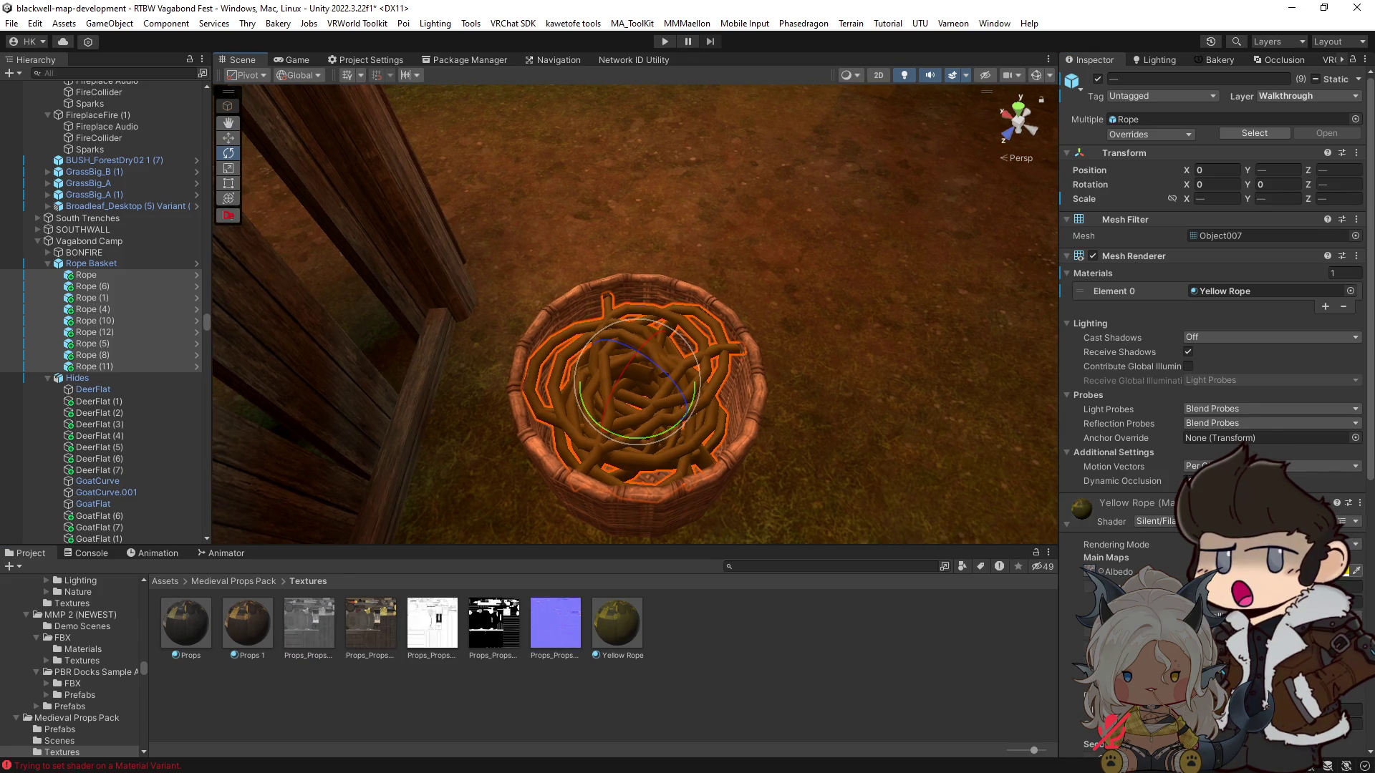
pyautogui.click(1347, 572)
pyautogui.moveTo(1320, 356); pyautogui.dragTo(1311, 337)
pyautogui.moveTo(804, 381)
pyautogui.mouseDown()
pyautogui.moveTo(1151, 391)
pyautogui.moveTo(1294, 278)
pyautogui.moveTo(1355, 283)
pyautogui.moveTo(40, 312)
pyautogui.moveTo(251, 328)
pyautogui.moveTo(762, 504)
pyautogui.mouseUp()
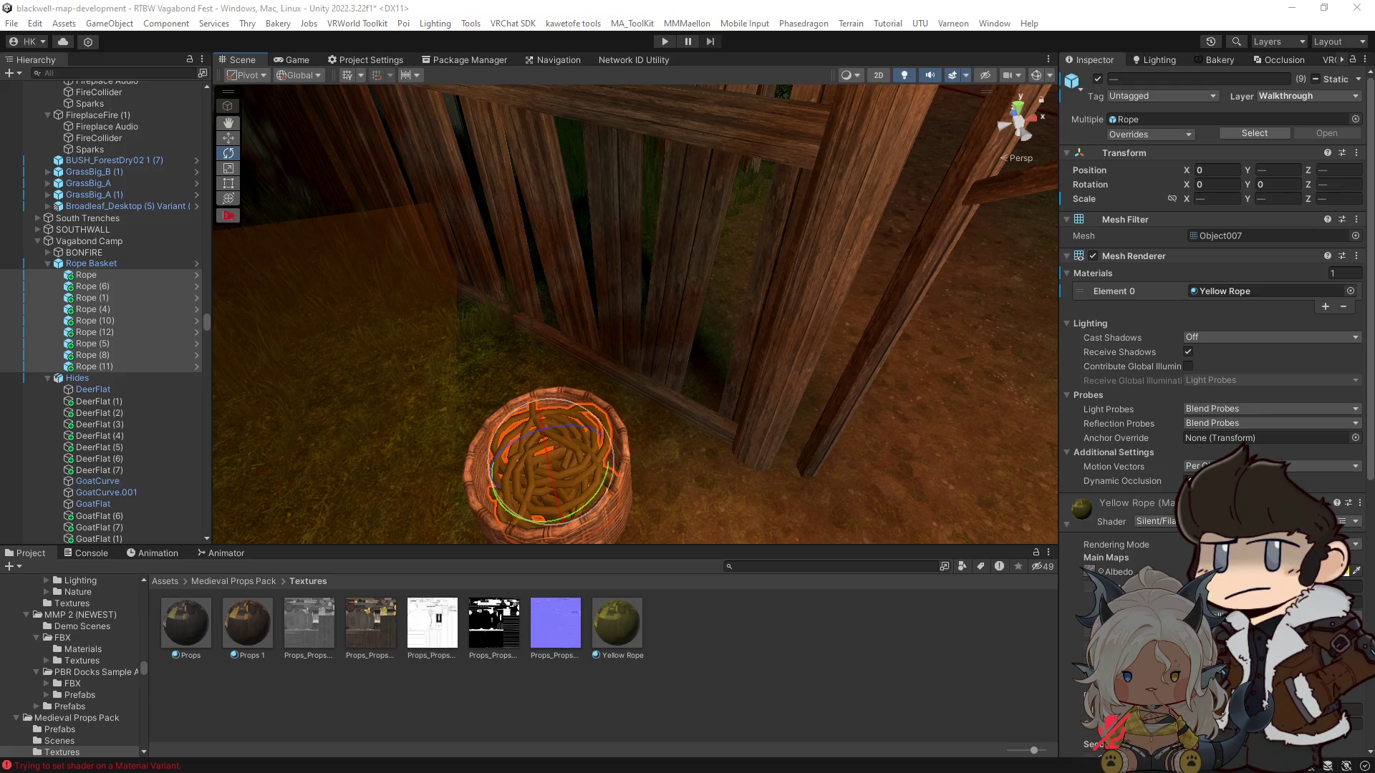
pyautogui.click(1101, 572)
pyautogui.moveTo(1018, 535)
pyautogui.mouseDown()
pyautogui.moveTo(804, 415)
pyautogui.moveTo(768, 448)
pyautogui.moveTo(926, 458)
pyautogui.mouseUp()
pyautogui.click(1345, 572)
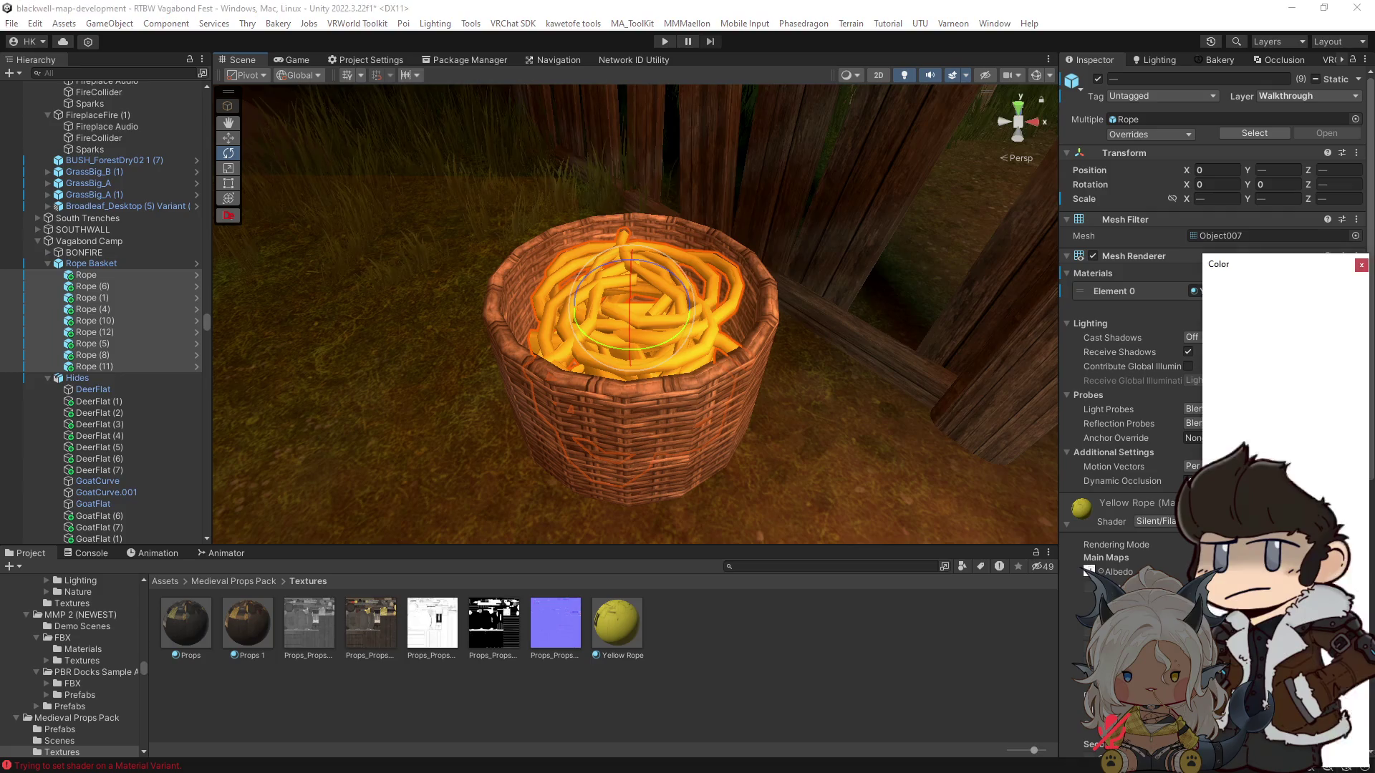
pyautogui.moveTo(1299, 351)
pyautogui.mouseDown()
pyautogui.moveTo(1300, 367)
pyautogui.moveTo(1325, 361)
pyautogui.mouseUp()
pyautogui.scroll(-5, 384, 315)
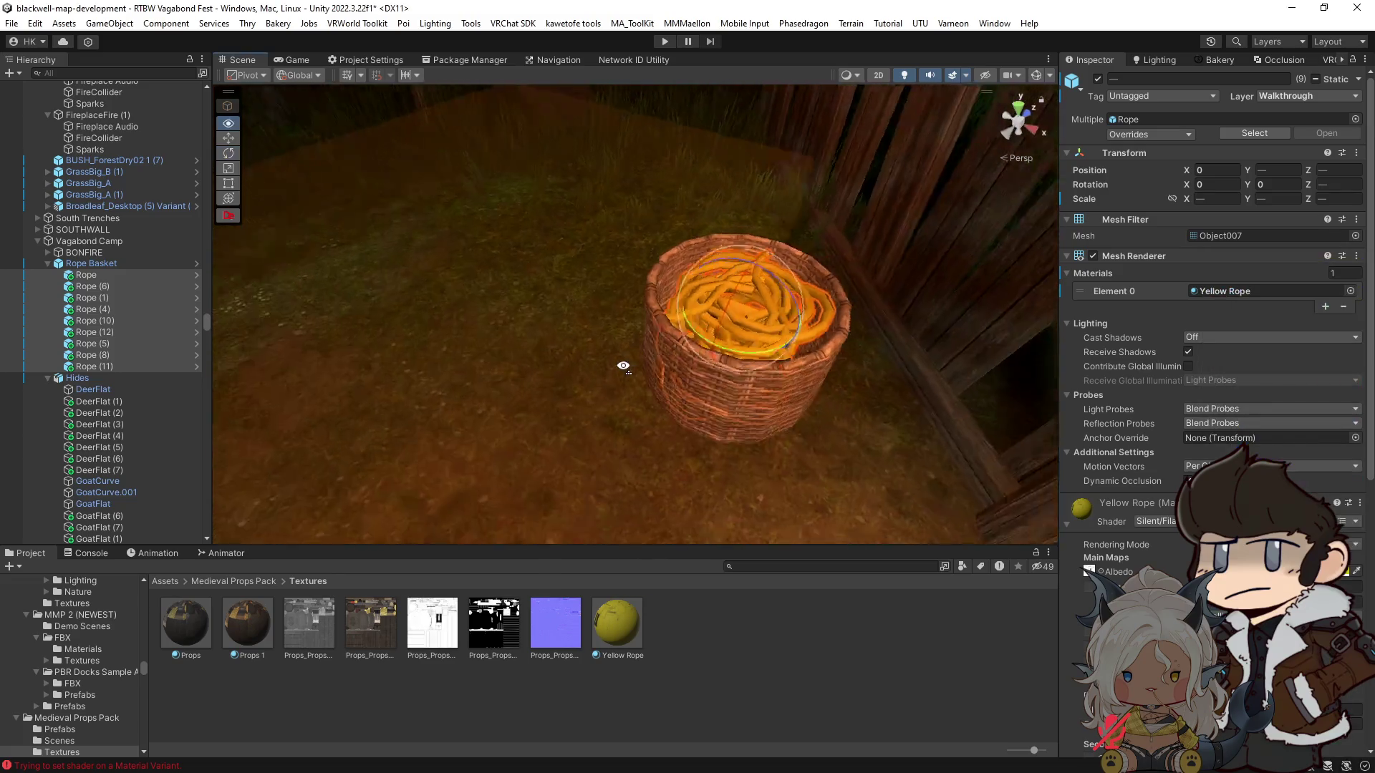
# Step: Duplicate the Rope Basket as Rope Basket (1)
pyautogui.click(96, 266)
pyautogui.moveTo(510, 378)
pyautogui.mouseDown()
pyautogui.moveTo(528, 373)
pyautogui.moveTo(430, 279)
pyautogui.mouseUp()
pyautogui.press('f')
pyautogui.moveTo(681, 350)
pyautogui.mouseDown()
pyautogui.moveTo(605, 362)
pyautogui.moveTo(810, 338)
pyautogui.moveTo(698, 281)
pyautogui.moveTo(604, 272)
pyautogui.moveTo(540, 412)
pyautogui.mouseUp()
pyautogui.hotkey('ctrl', 'd')
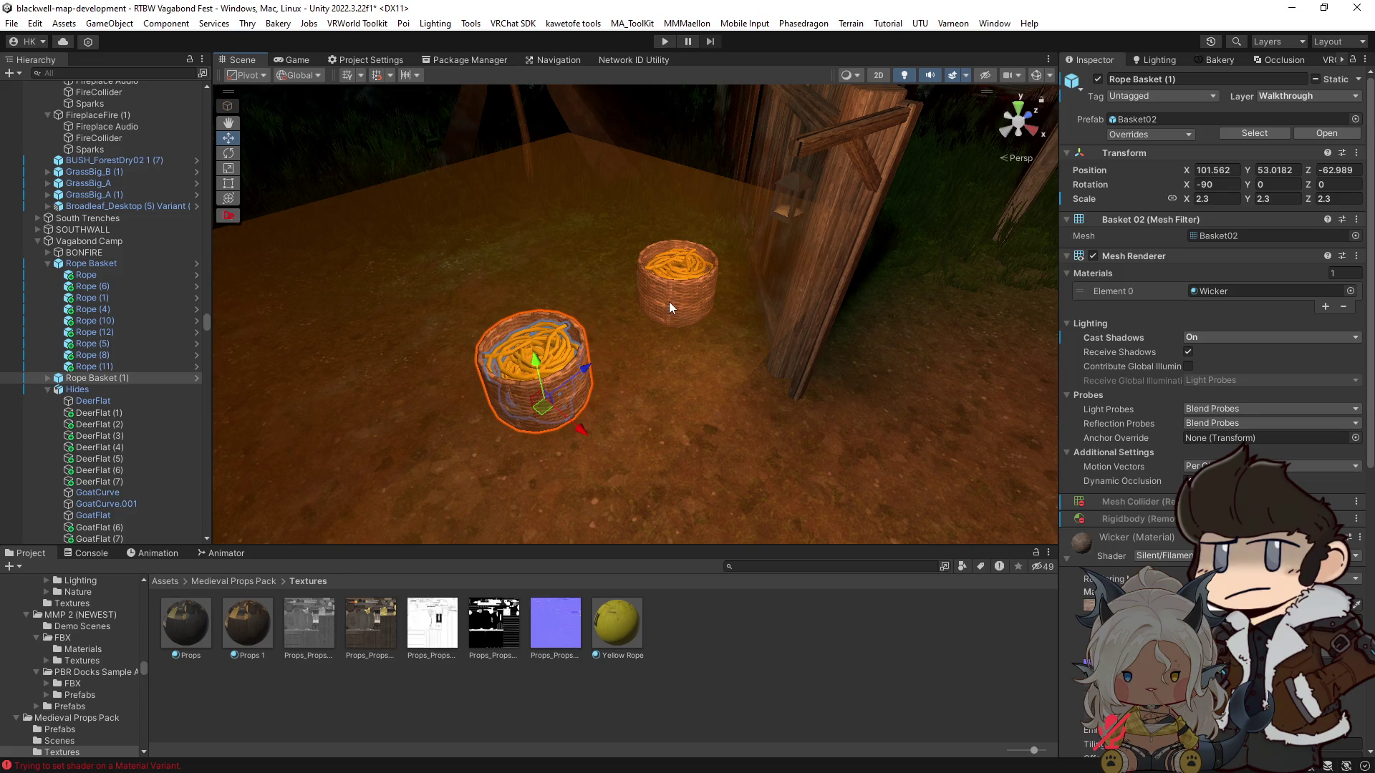
# Step: Move the back rope basket forward, turn the front-left basket and slide it right, then select Yellow Rope
pyautogui.click(669, 302)
pyautogui.moveTo(673, 326)
pyautogui.mouseDown()
pyautogui.moveTo(685, 389)
pyautogui.moveTo(700, 378)
pyautogui.mouseUp()
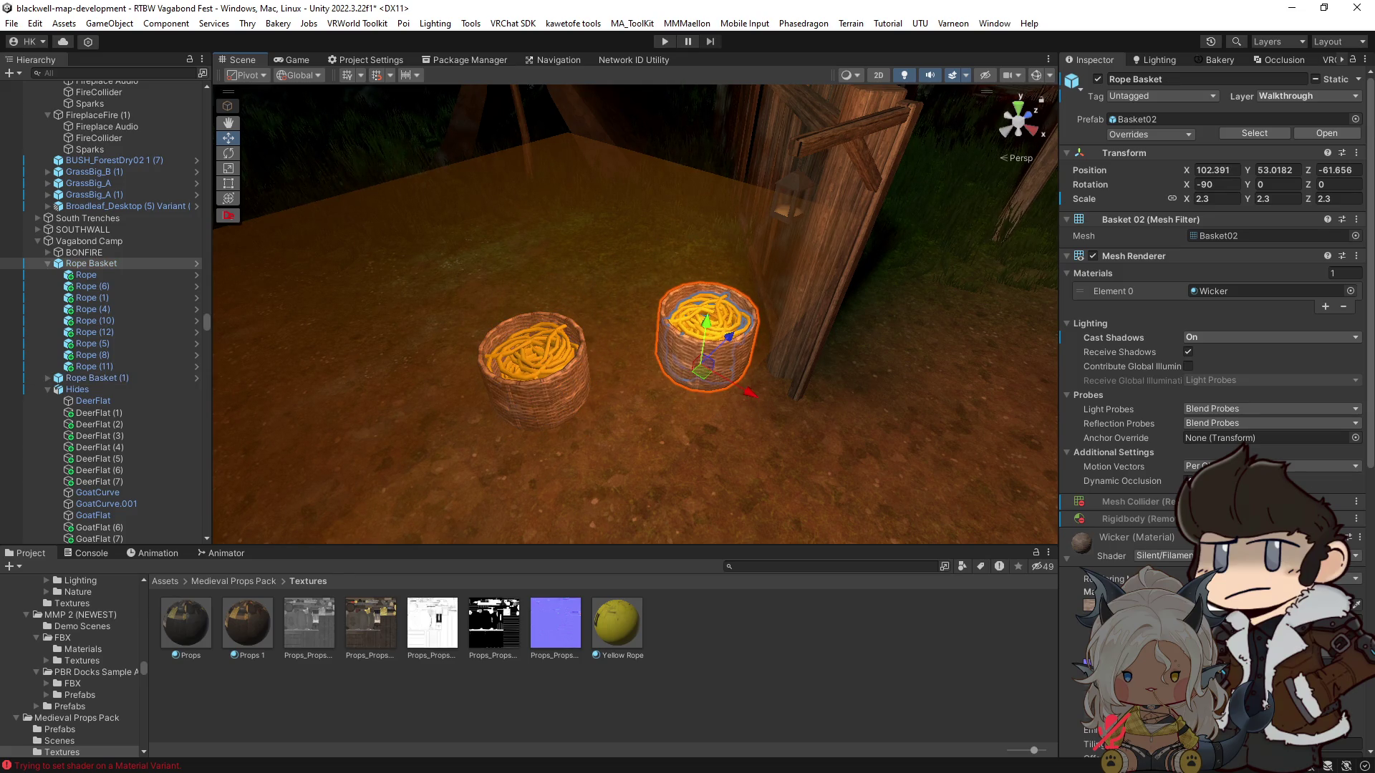
pyautogui.click(549, 394)
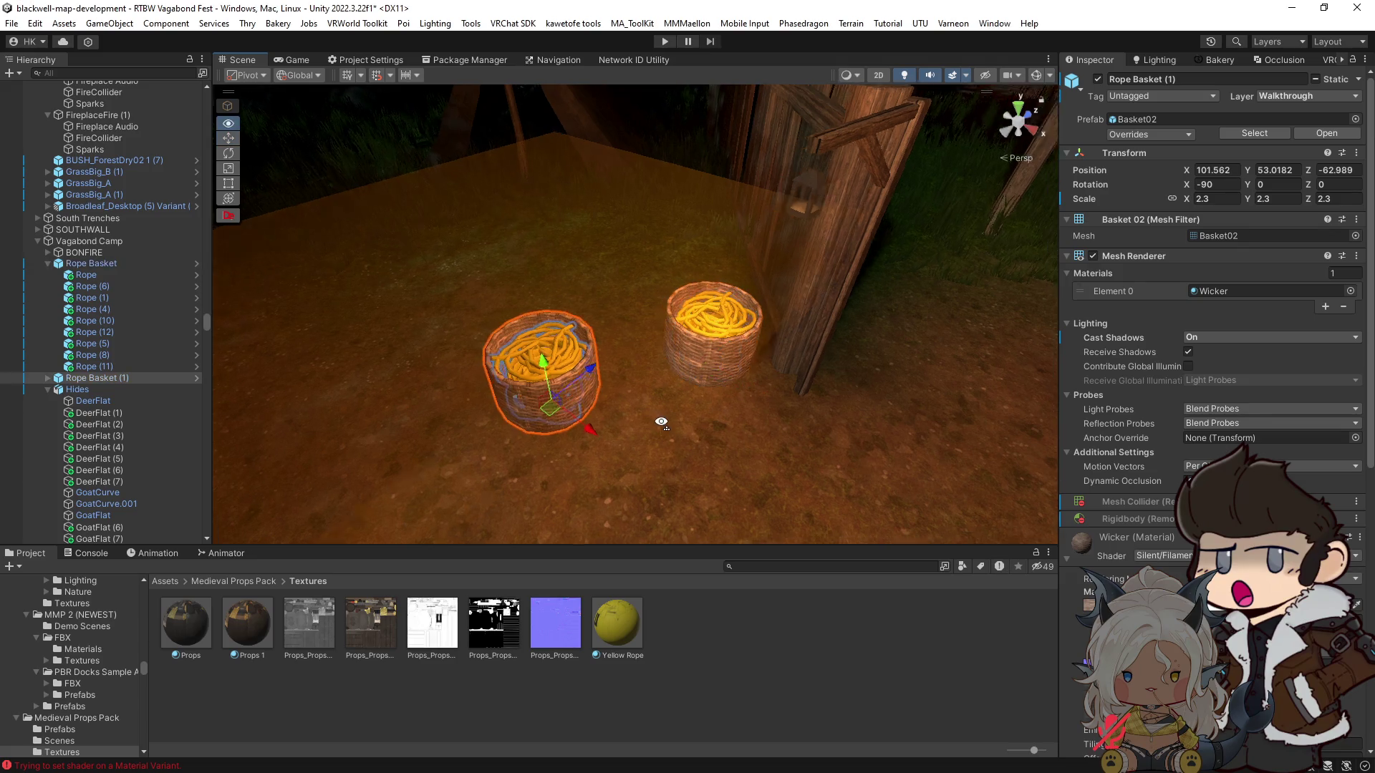
pyautogui.press('e')
pyautogui.moveTo(707, 453); pyautogui.dragTo(759, 440)
pyautogui.press('w')
pyautogui.moveTo(590, 405)
pyautogui.mouseDown()
pyautogui.moveTo(635, 400)
pyautogui.moveTo(622, 389)
pyautogui.mouseUp()
pyautogui.click(624, 617)
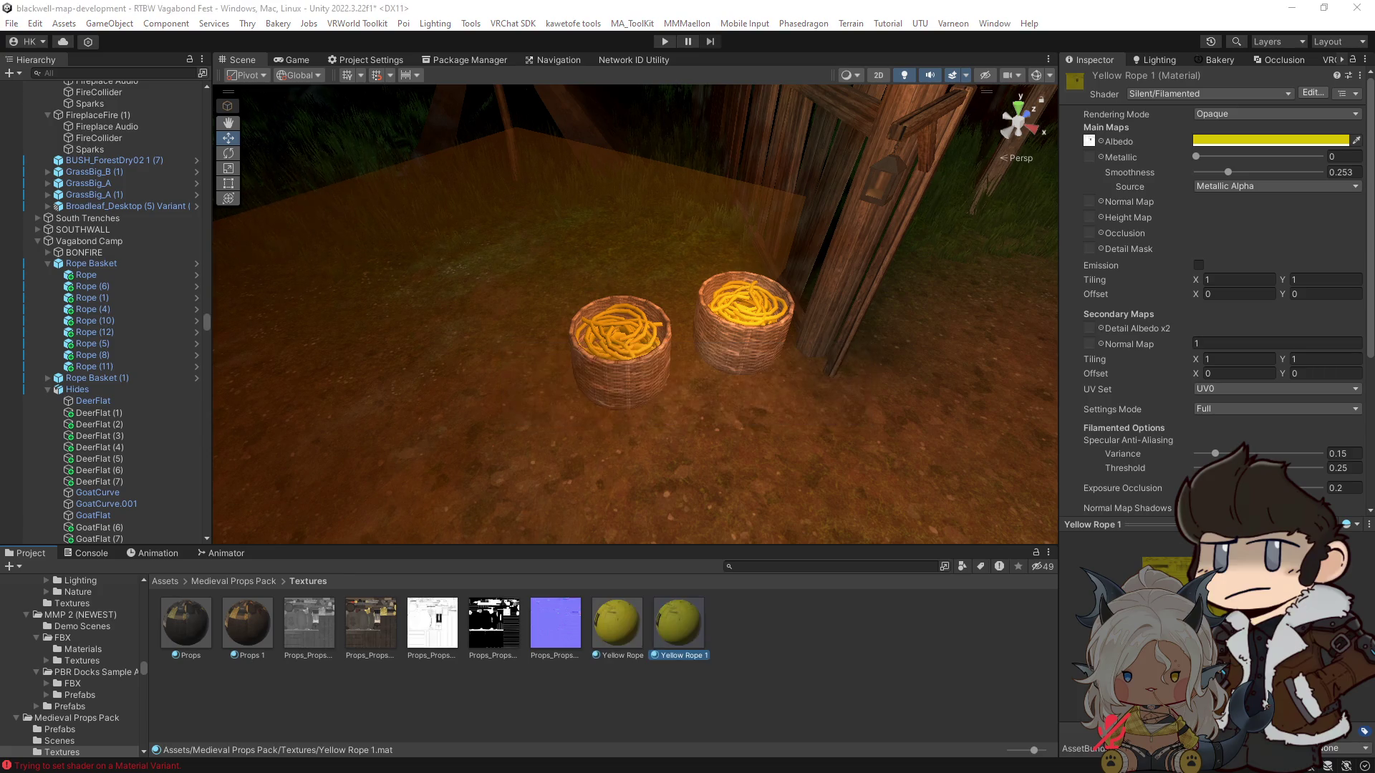
# Step: Set Yellow Rope 1's albedo to green and assign it to Rope Basket (1)'s ropes
pyautogui.click(1265, 141)
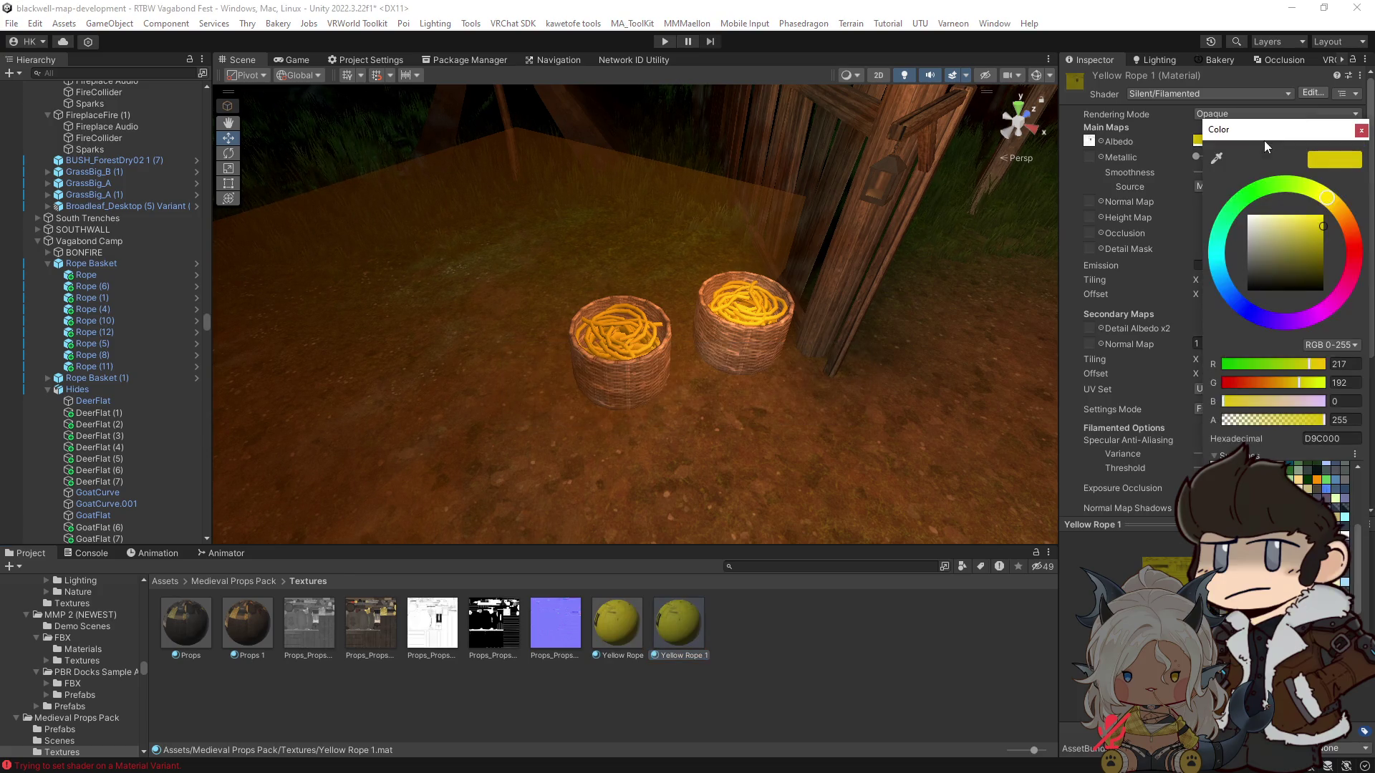
pyautogui.click(1254, 194)
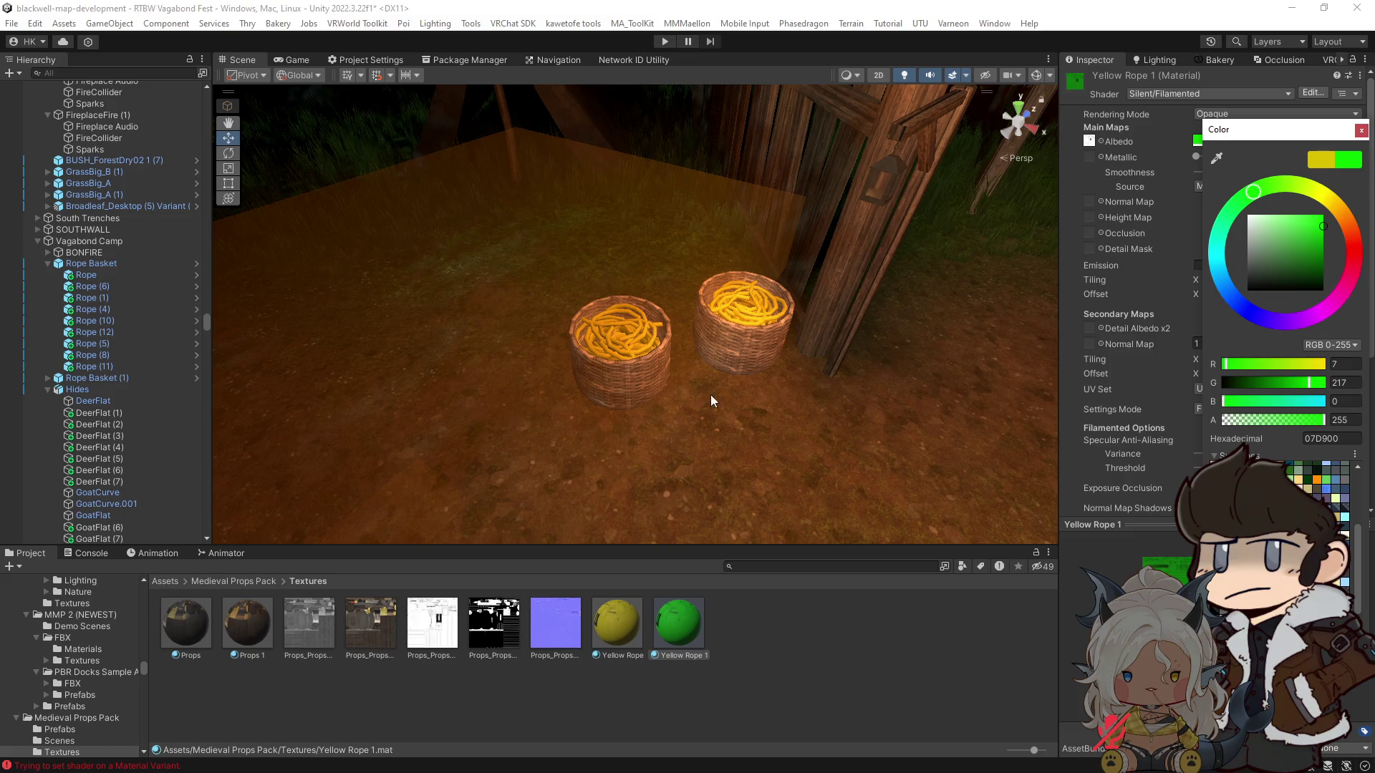
pyautogui.click(47, 378)
pyautogui.click(92, 393)
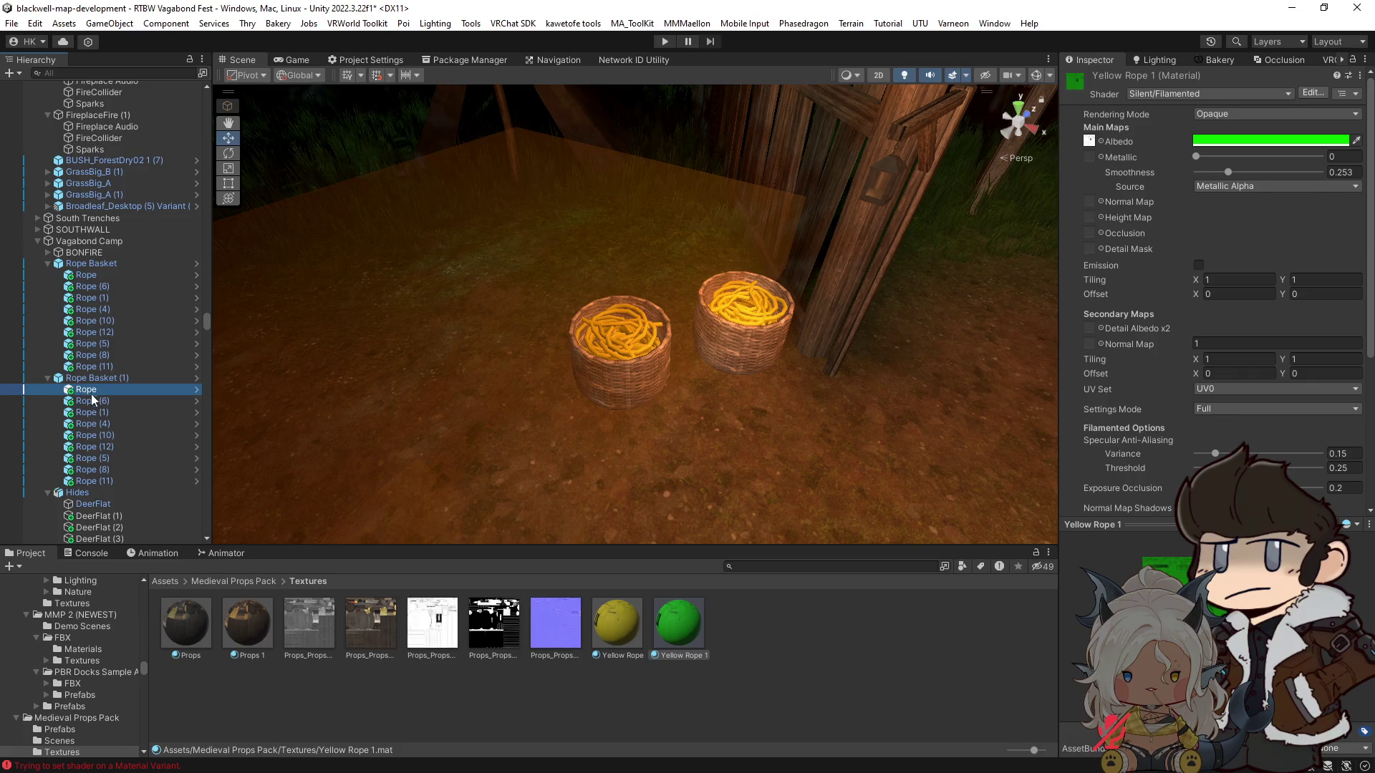
pyautogui.keyDown('shift'); pyautogui.click(114, 478); pyautogui.keyUp('shift')
pyautogui.moveTo(1201, 410); pyautogui.dragTo(1230, 291)
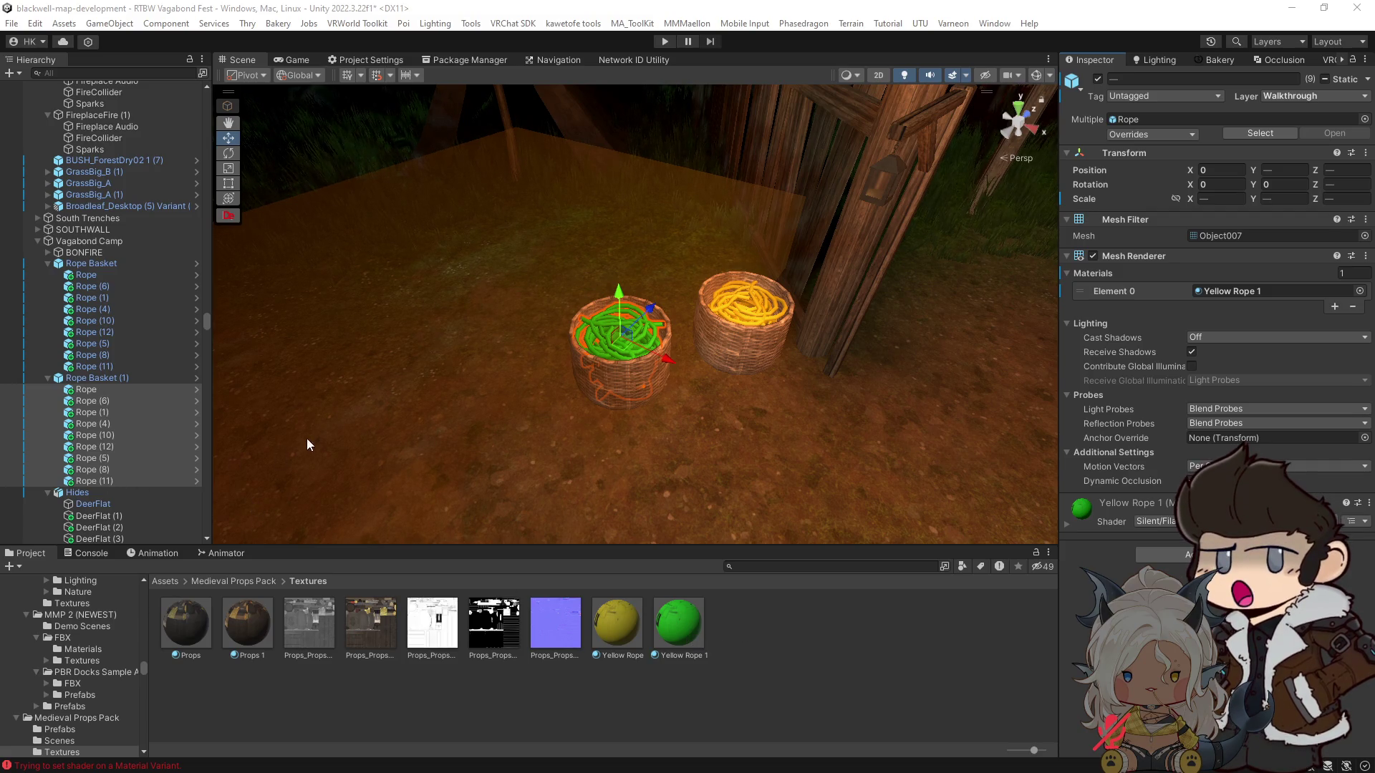
# Step: Duplicate Rope Basket (1) into Rope Basket (2), rotating it and nudging it into place in front
pyautogui.scroll(2, 611, 411)
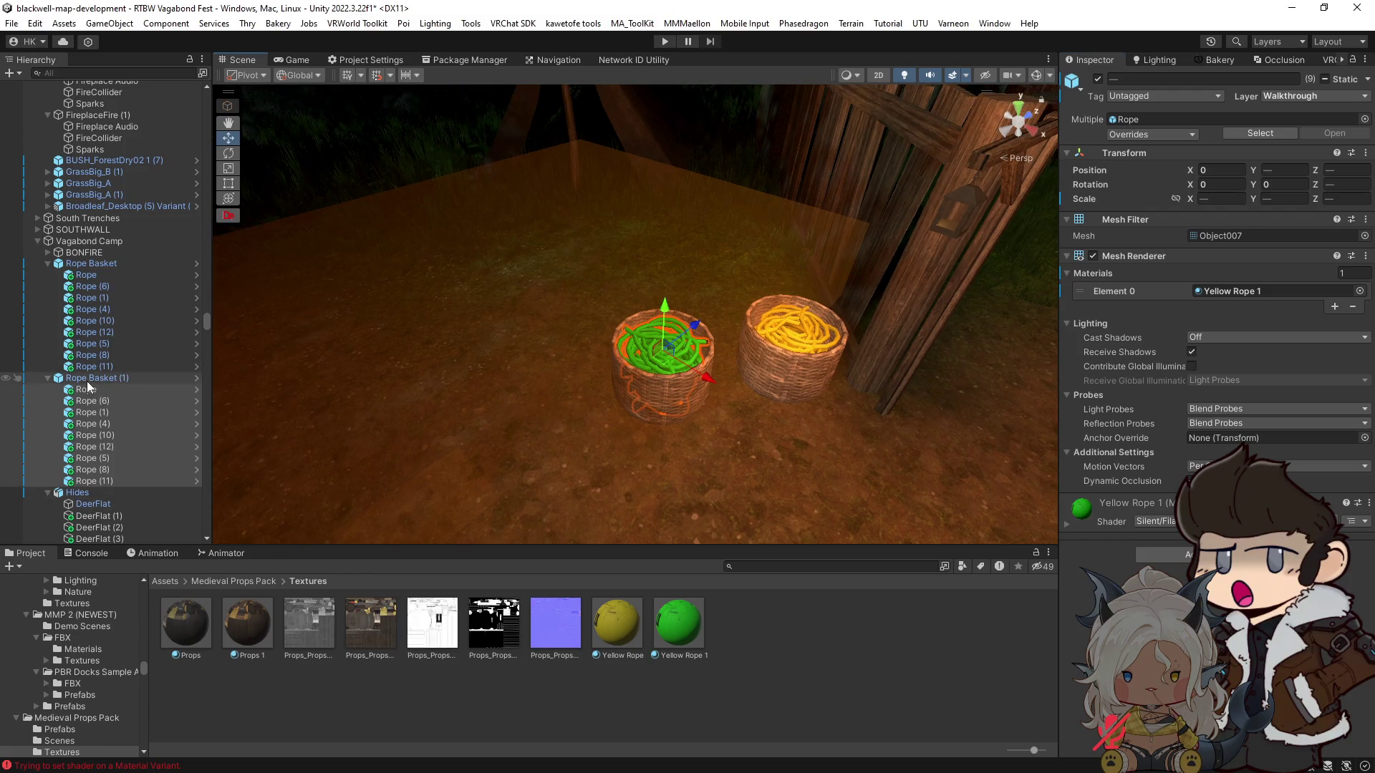
pyautogui.click(88, 381)
pyautogui.moveTo(544, 418)
pyautogui.mouseDown()
pyautogui.moveTo(589, 427)
pyautogui.moveTo(563, 398)
pyautogui.moveTo(613, 361)
pyautogui.moveTo(525, 459)
pyautogui.moveTo(534, 436)
pyautogui.moveTo(502, 494)
pyautogui.moveTo(406, 521)
pyautogui.moveTo(350, 519)
pyautogui.mouseUp()
pyautogui.hotkey('ctrl', 'd')
pyautogui.press('e')
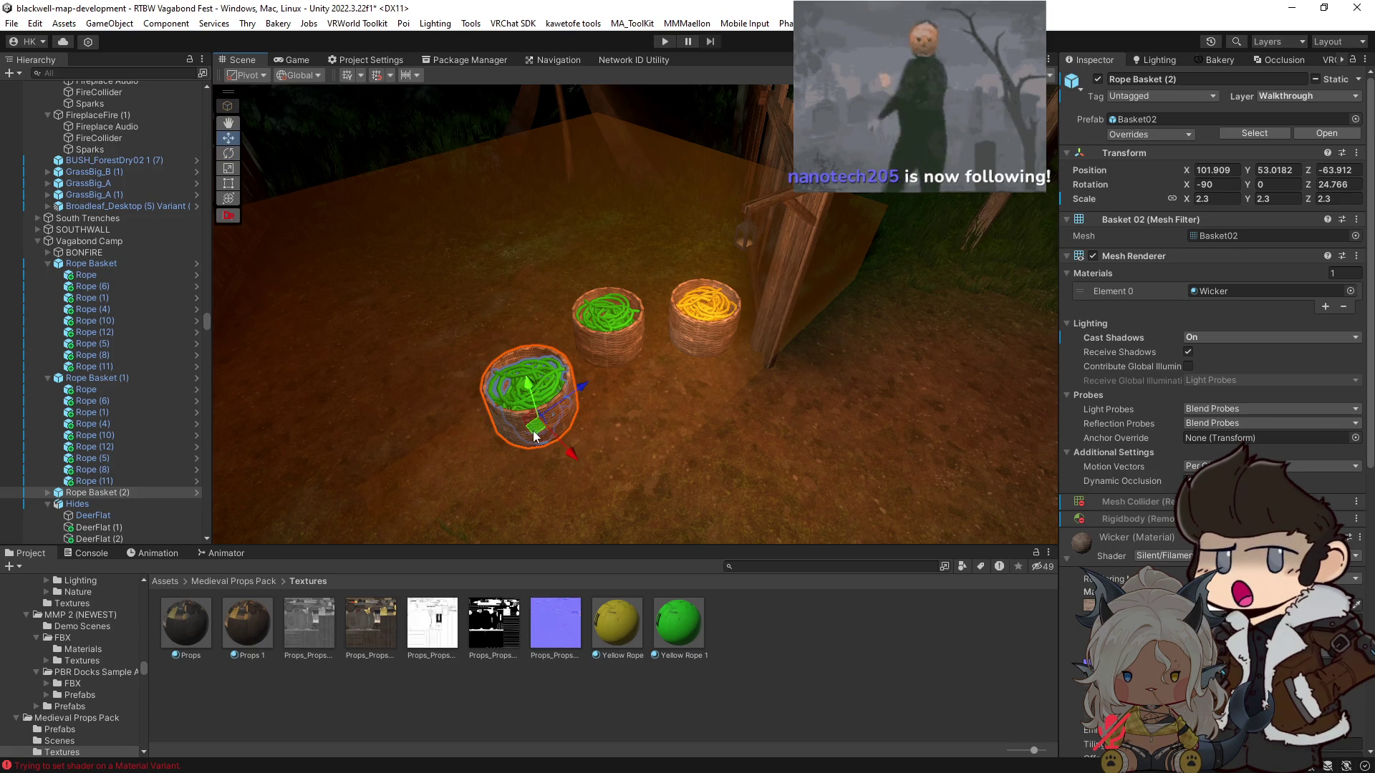
pyautogui.press('w')
pyautogui.moveTo(568, 439); pyautogui.dragTo(571, 444)
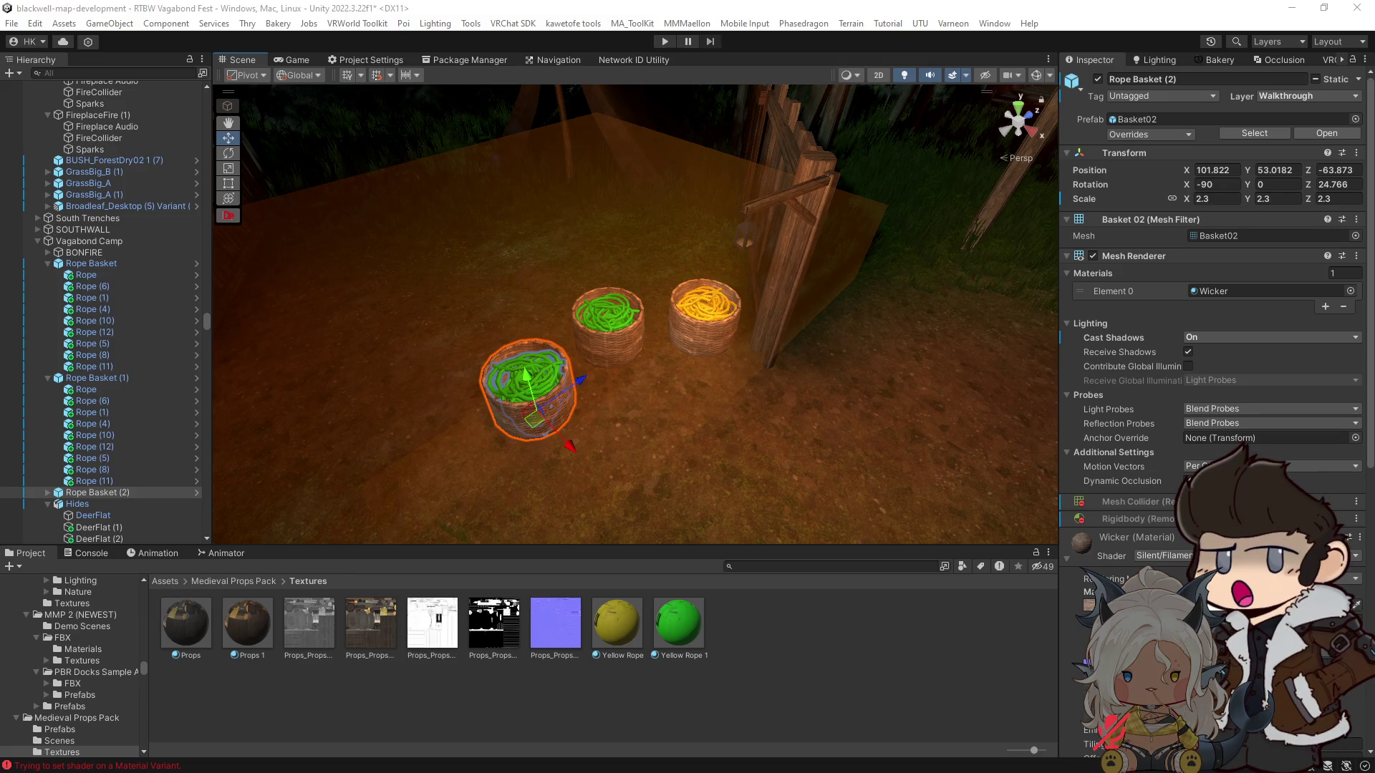
pyautogui.click(680, 623)
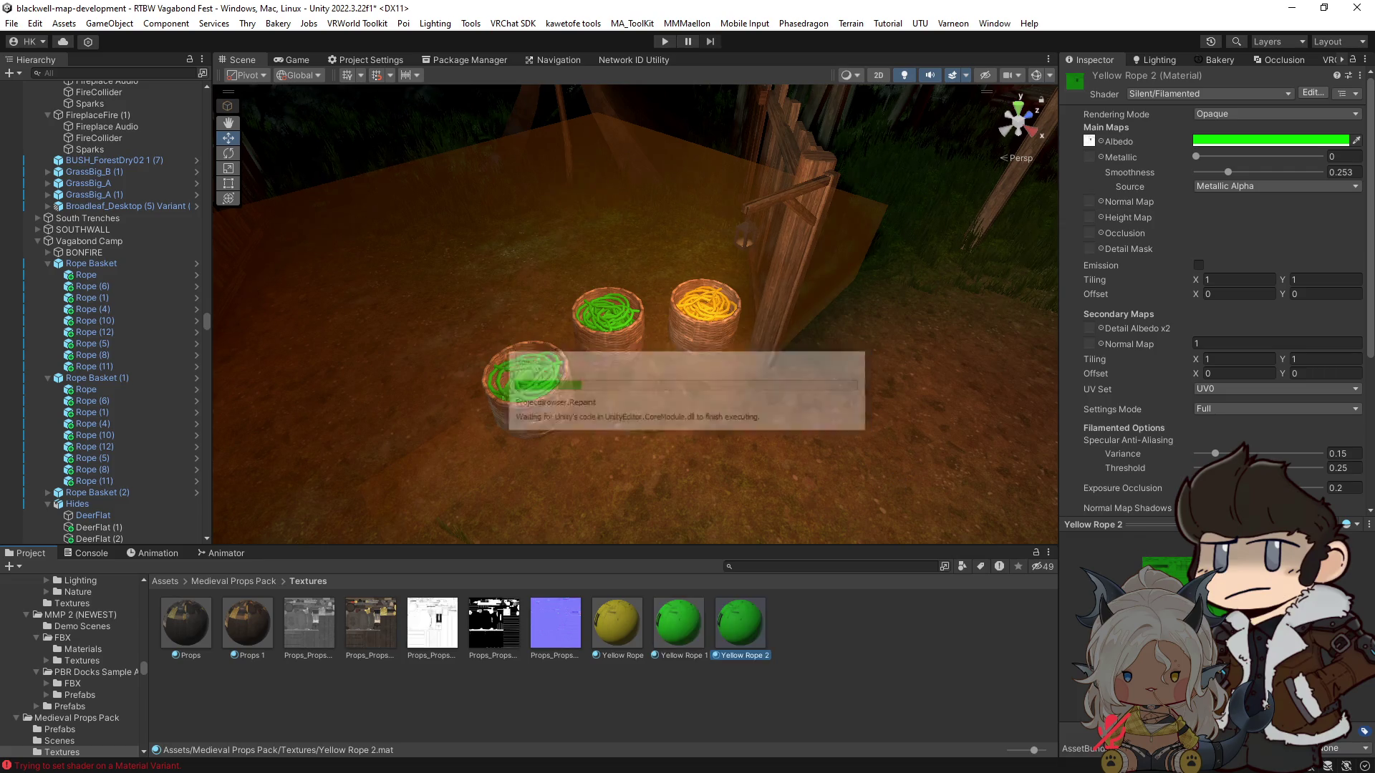
# Step: Assign the Yellow Rope 2 material to all nine ropes in Rope Basket (2)
pyautogui.scroll(5, 819, 454)
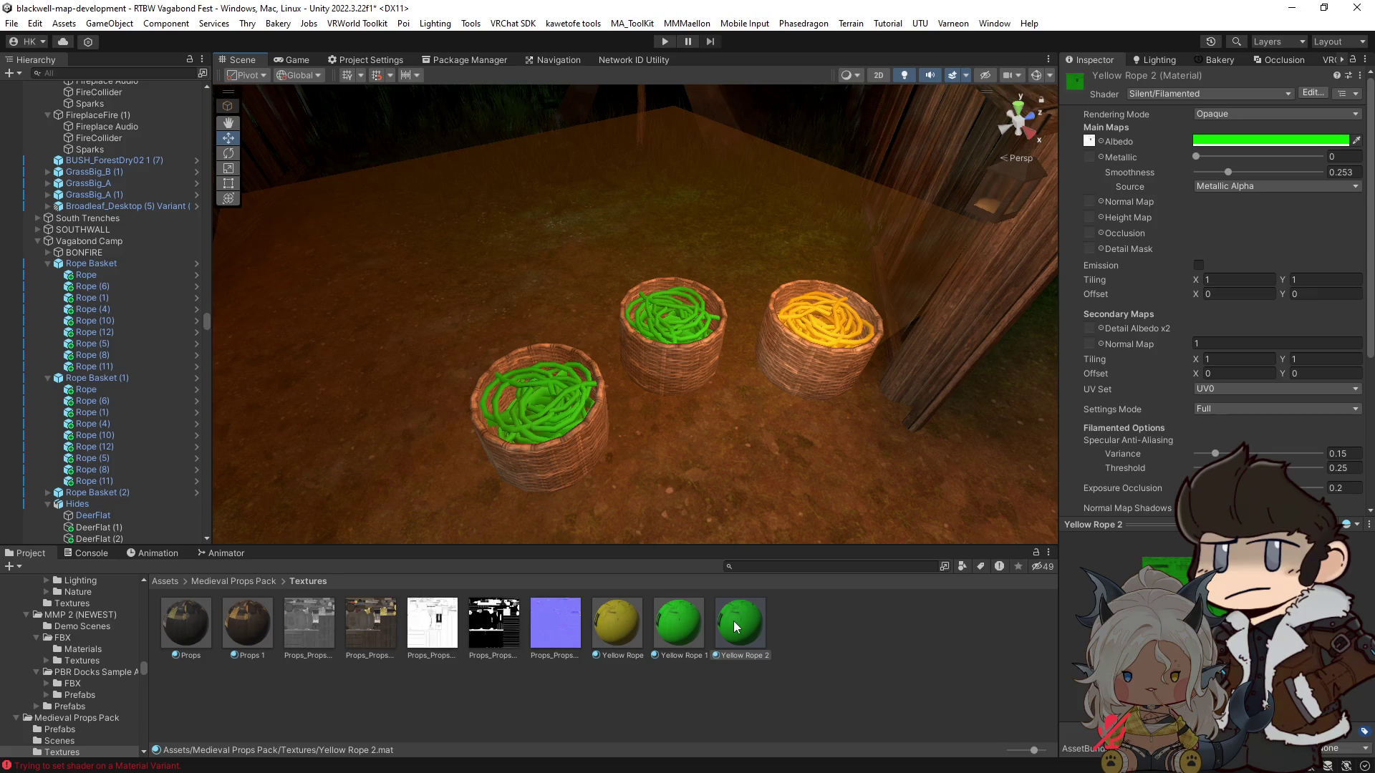
pyautogui.click(47, 492)
pyautogui.scroll(-5, 49, 493)
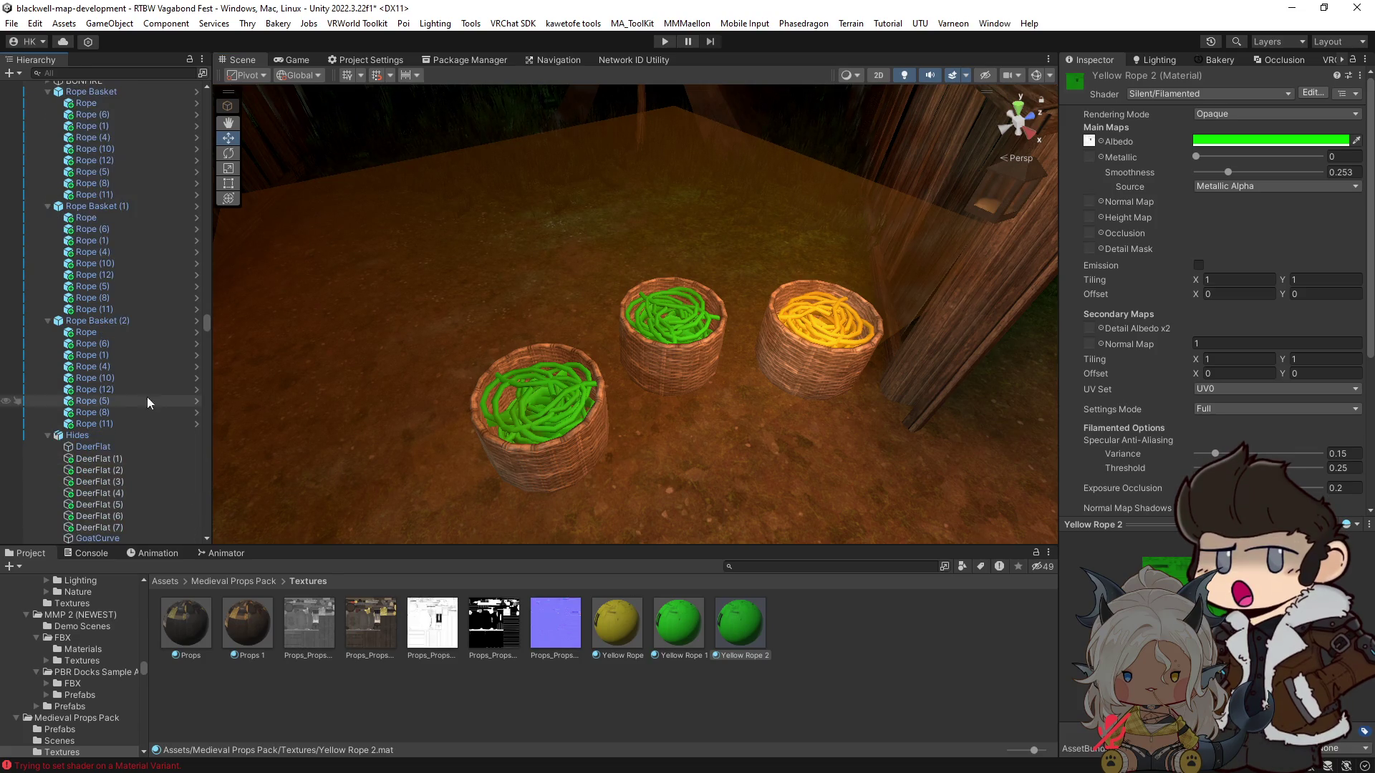
pyautogui.click(119, 423)
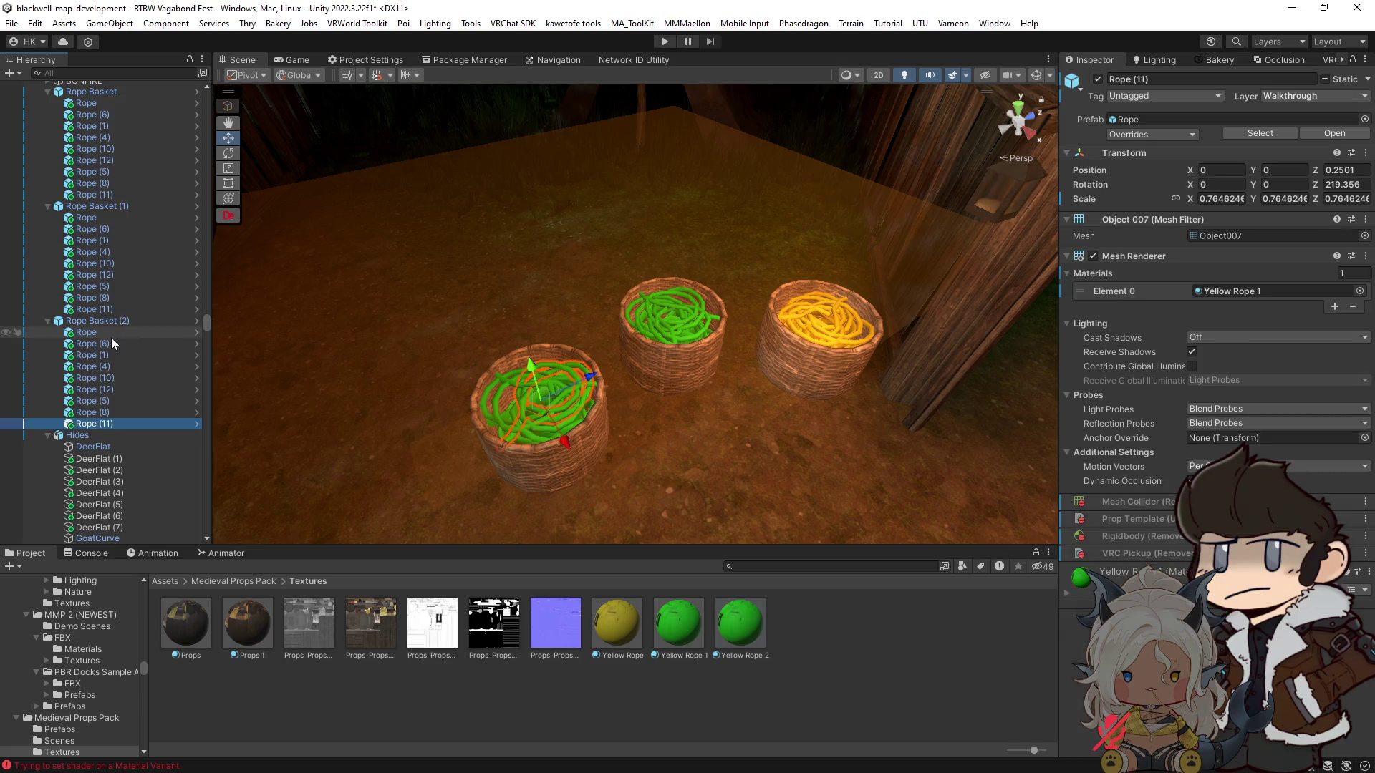
pyautogui.keyDown('shift'); pyautogui.click(110, 334); pyautogui.keyUp('shift')
pyautogui.moveTo(744, 630)
pyautogui.mouseDown()
pyautogui.moveTo(1299, 278)
pyautogui.moveTo(1231, 289)
pyautogui.mouseUp()
# Step: Change Yellow Rope 2's albedo colour to a blue-teal
pyautogui.click(740, 657)
pyautogui.click(1261, 141)
pyautogui.click(1229, 295)
pyautogui.moveTo(1227, 297)
pyautogui.mouseDown()
pyautogui.moveTo(1188, 286)
pyautogui.moveTo(1194, 298)
pyautogui.mouseUp()
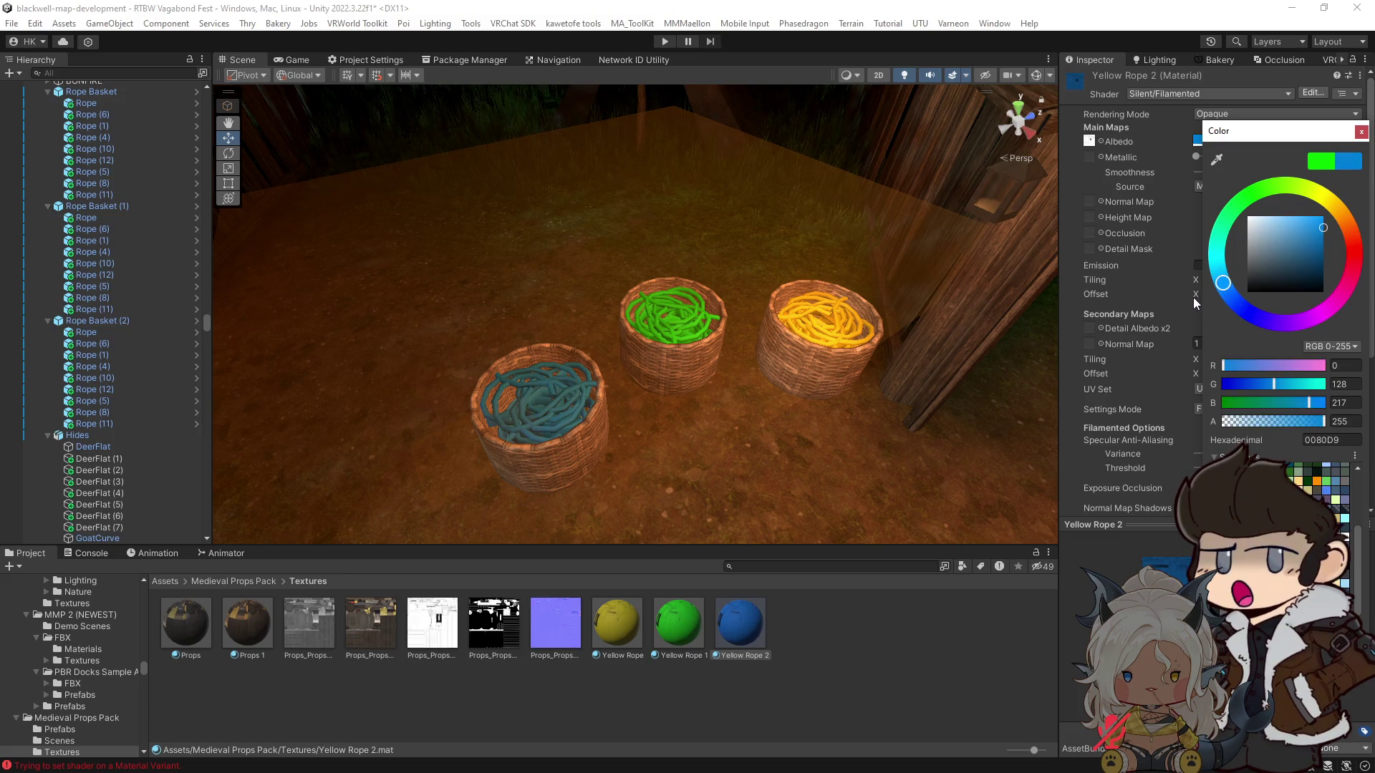
# Step: Duplicate Rope Basket (2) into Rope Basket (3) and move it to the right
pyautogui.click(86, 323)
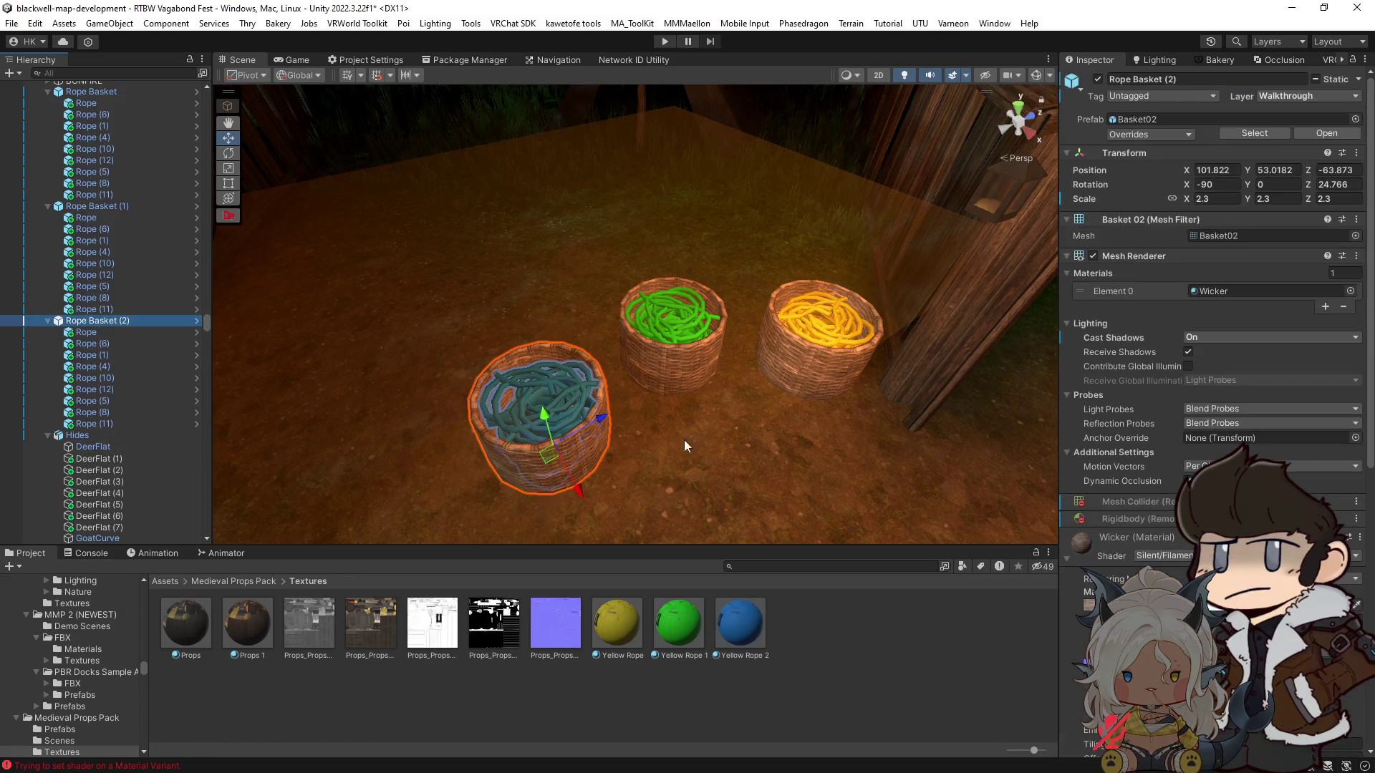
pyautogui.hotkey('ctrl', 'd')
pyautogui.moveTo(393, 414)
pyautogui.mouseDown()
pyautogui.moveTo(790, 450)
pyautogui.moveTo(881, 343)
pyautogui.moveTo(788, 390)
pyautogui.moveTo(821, 395)
pyautogui.moveTo(728, 384)
pyautogui.moveTo(497, 415)
pyautogui.mouseUp()
pyautogui.press('e')
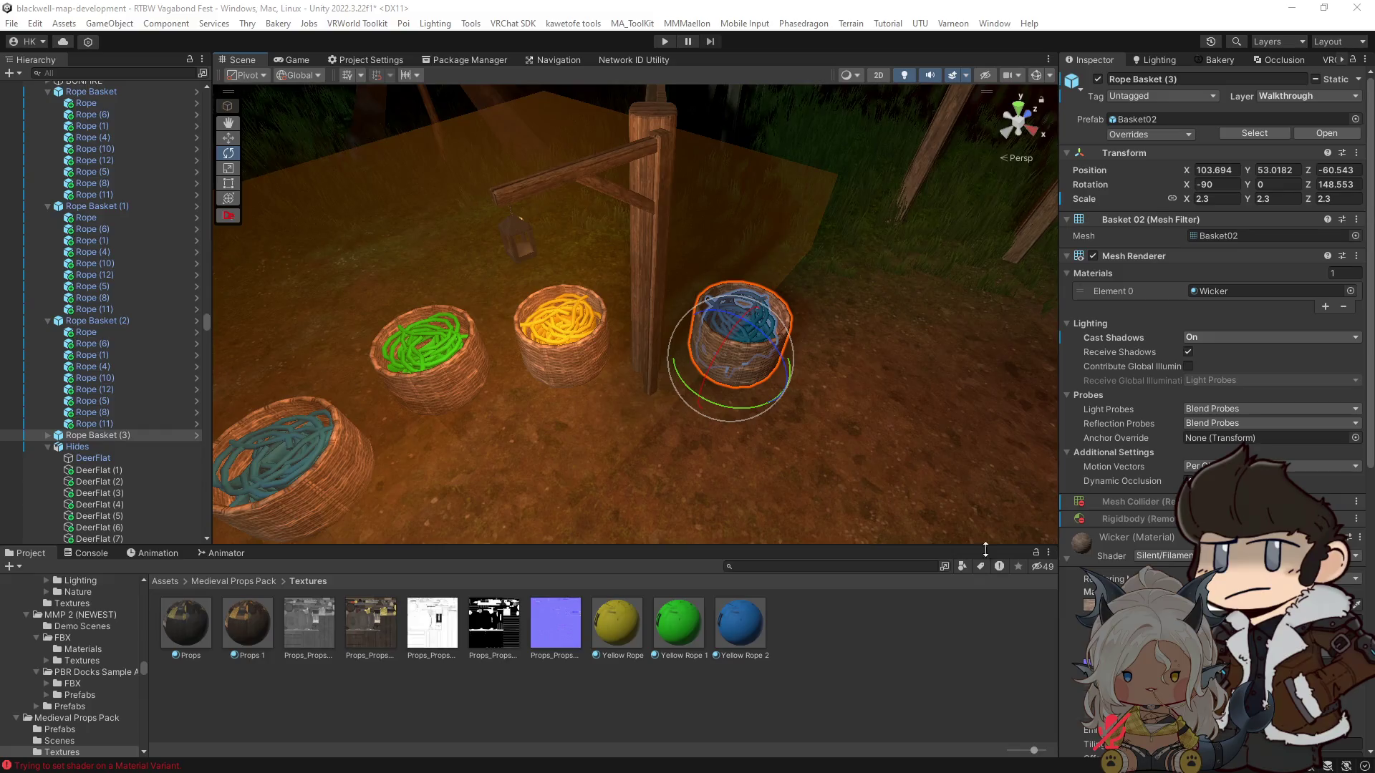
# Step: Change the Yellow Rope 3 material's albedo colour to purple
pyautogui.click(735, 635)
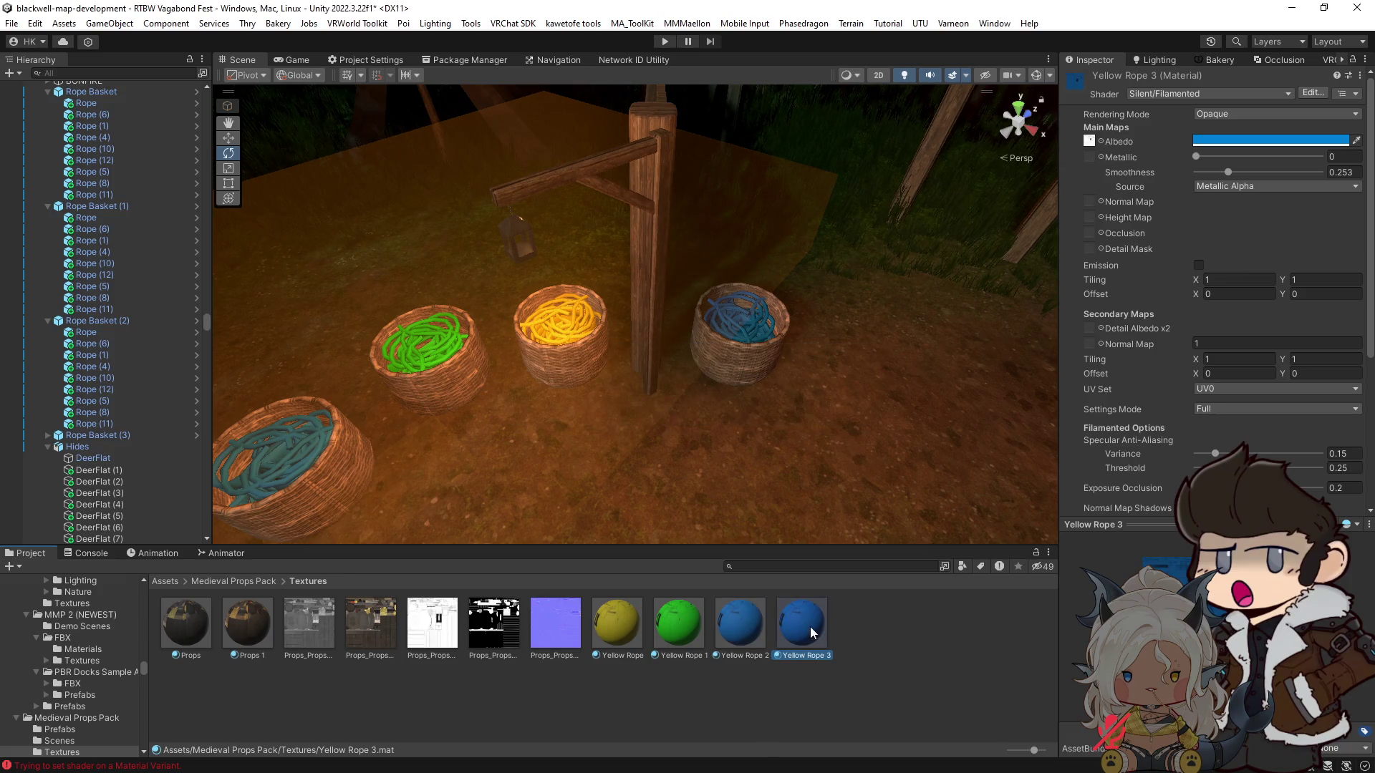
pyautogui.click(1271, 140)
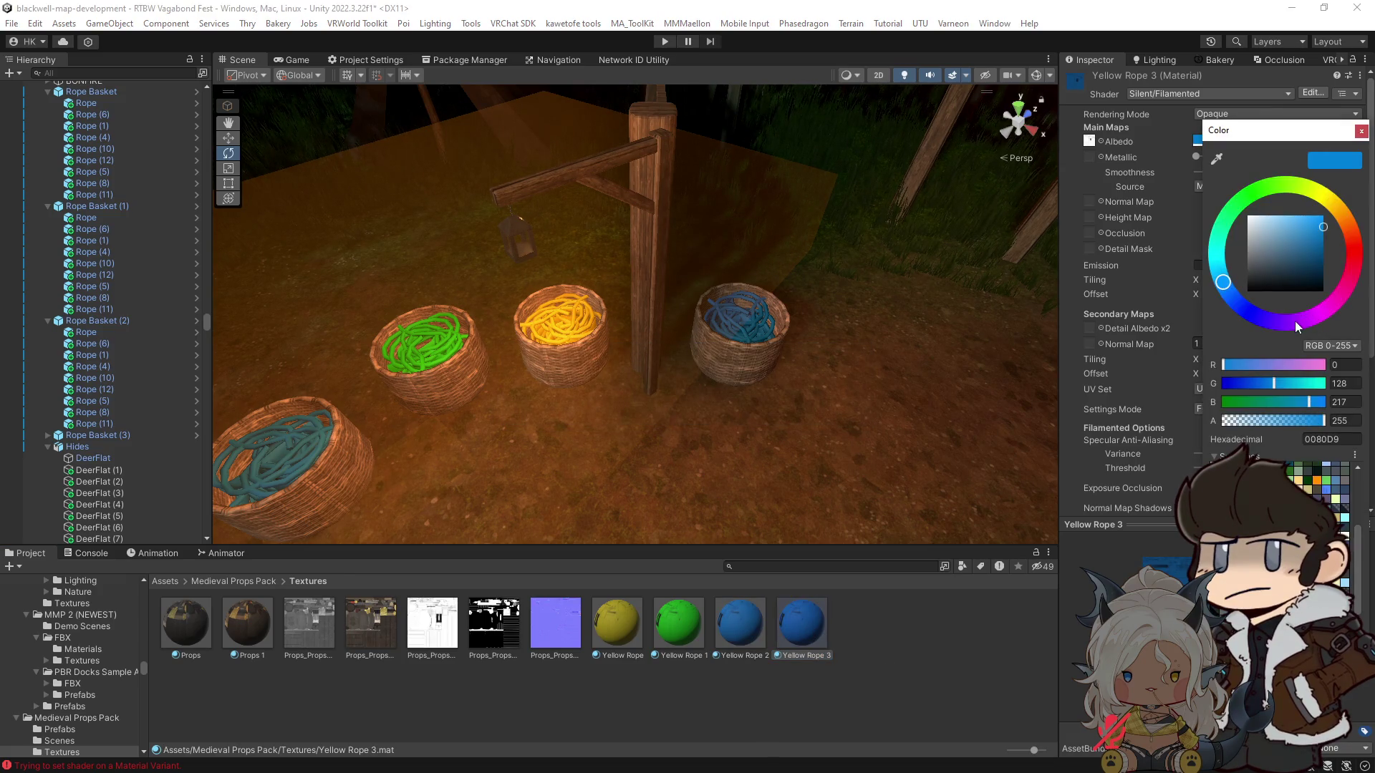
pyautogui.click(1294, 323)
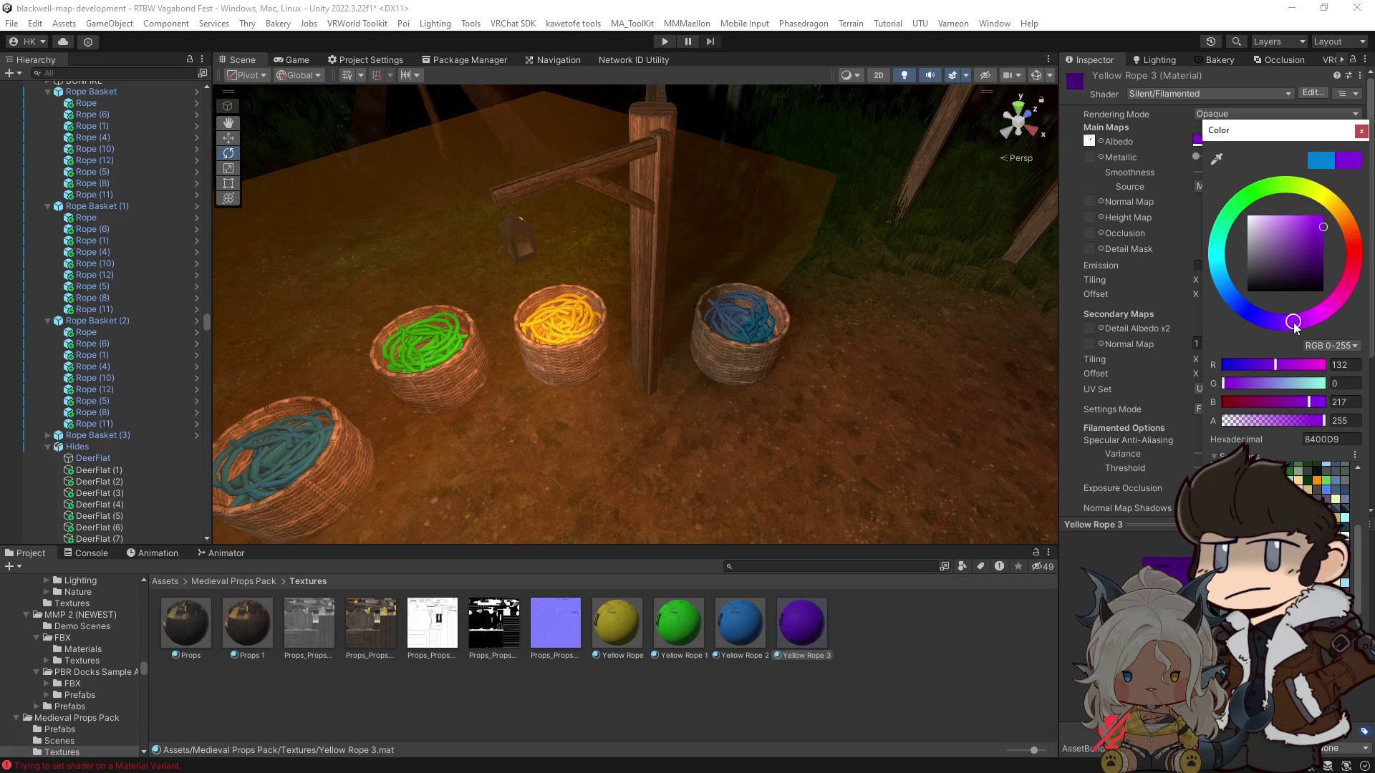
pyautogui.click(47, 435)
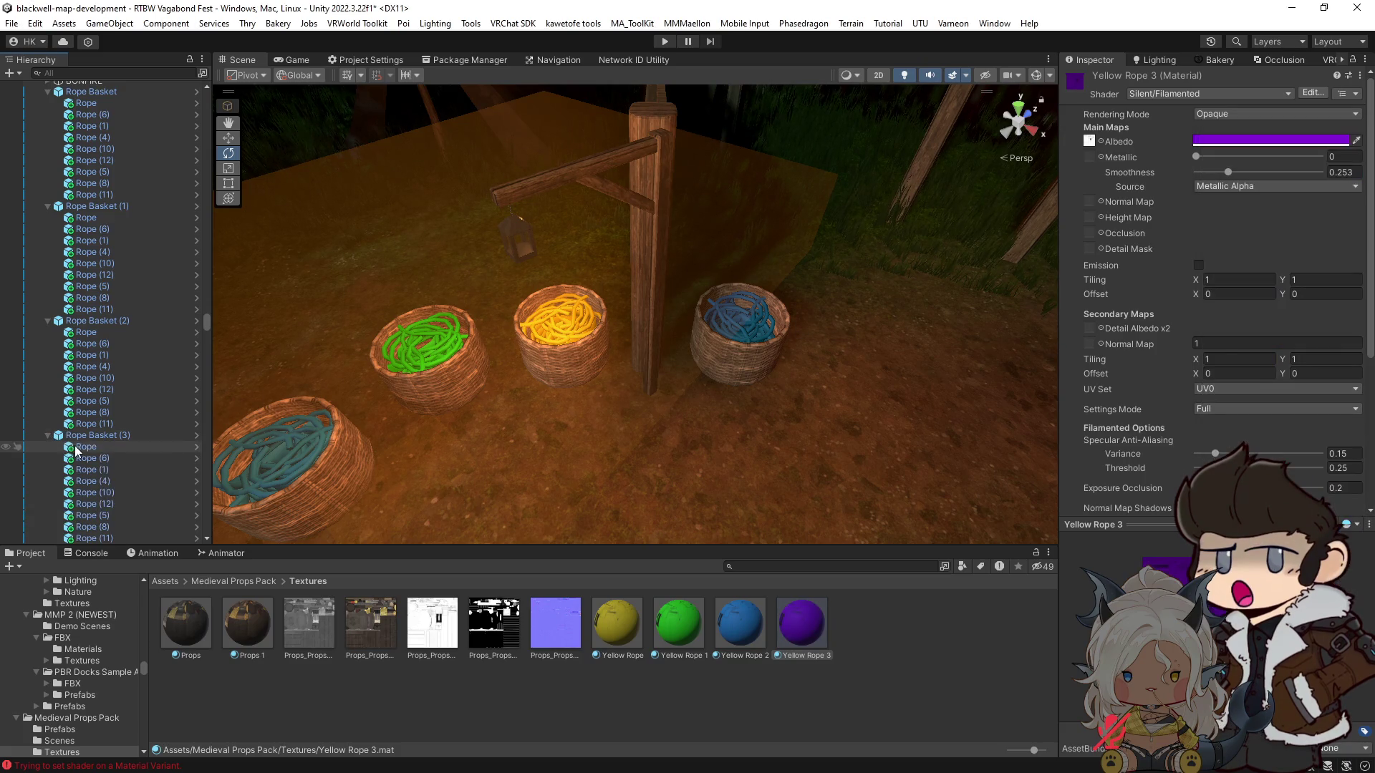
# Step: Assign Yellow Rope 3 to all nine ropes inside Rope Basket (3)
pyautogui.click(81, 447)
pyautogui.scroll(-5, 80, 401)
pyautogui.keyDown('shift'); pyautogui.click(86, 366); pyautogui.keyUp('shift')
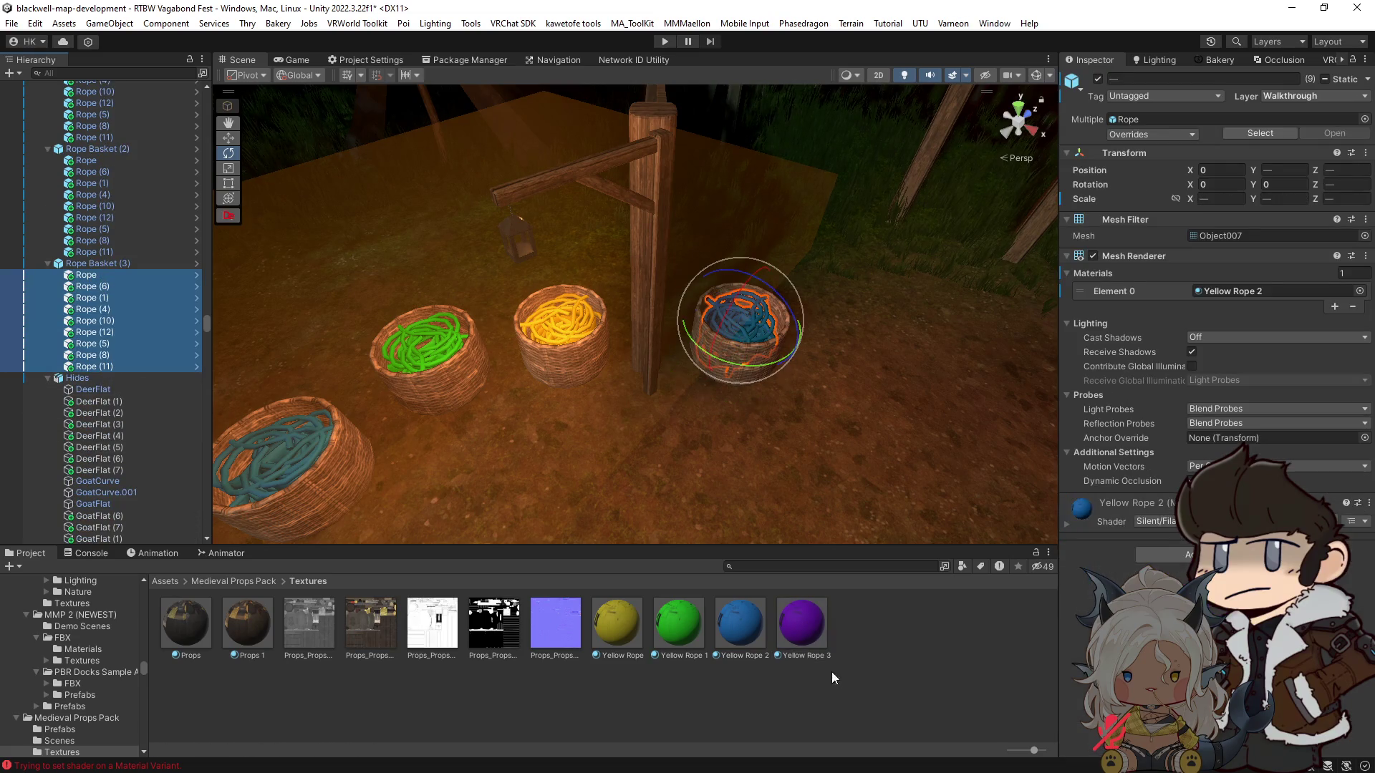
pyautogui.moveTo(1258, 289); pyautogui.dragTo(1258, 289)
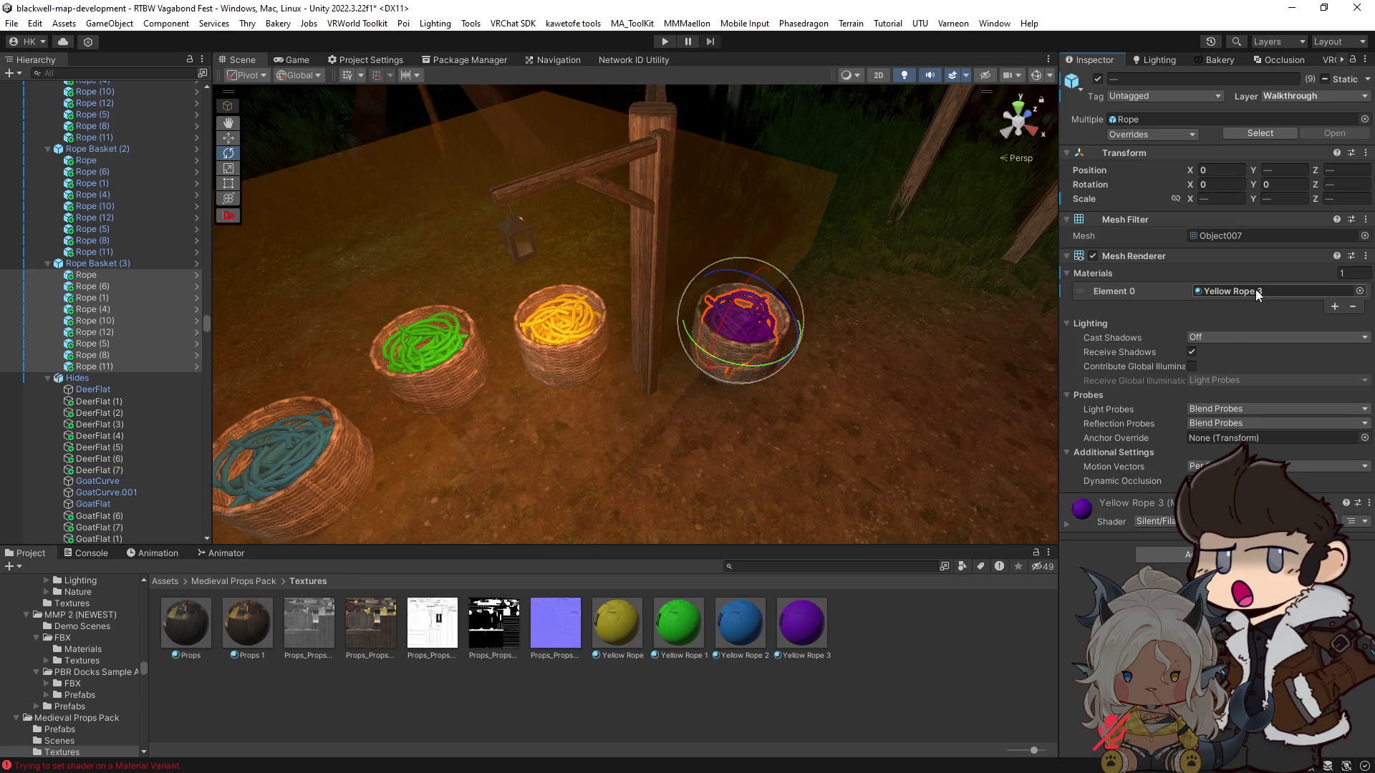
pyautogui.moveTo(891, 355); pyautogui.dragTo(800, 400)
# Step: Frame Rope Basket (3) in the view and duplicate it into Rope Basket (4)
pyautogui.click(100, 265)
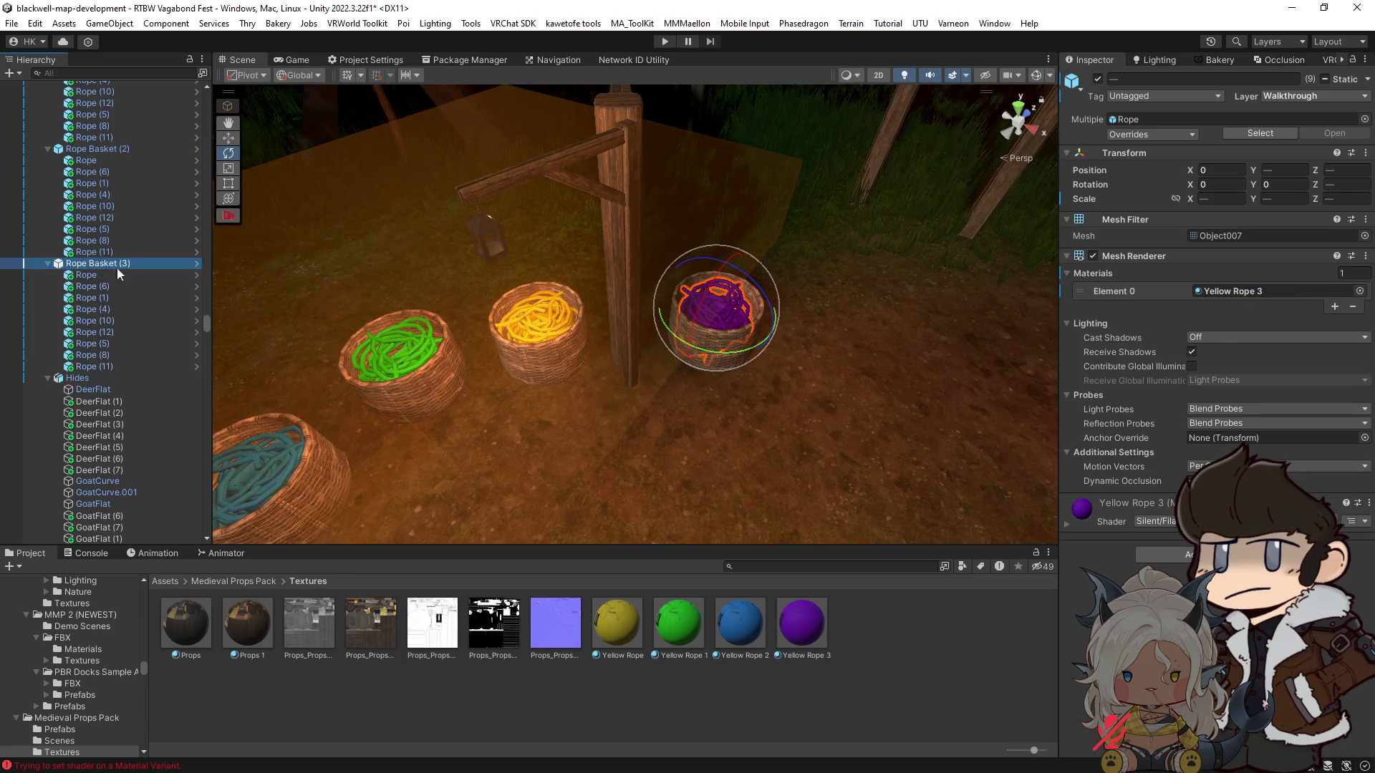
pyautogui.press('f')
pyautogui.press('w')
pyautogui.hotkey('ctrl', 'd')
# Step: Move Rope Basket (4) to the right and give its ropes the Yellow Rope 4 material
pyautogui.moveTo(653, 357)
pyautogui.mouseDown()
pyautogui.moveTo(801, 376)
pyautogui.moveTo(684, 360)
pyautogui.moveTo(703, 310)
pyautogui.moveTo(827, 391)
pyautogui.mouseUp()
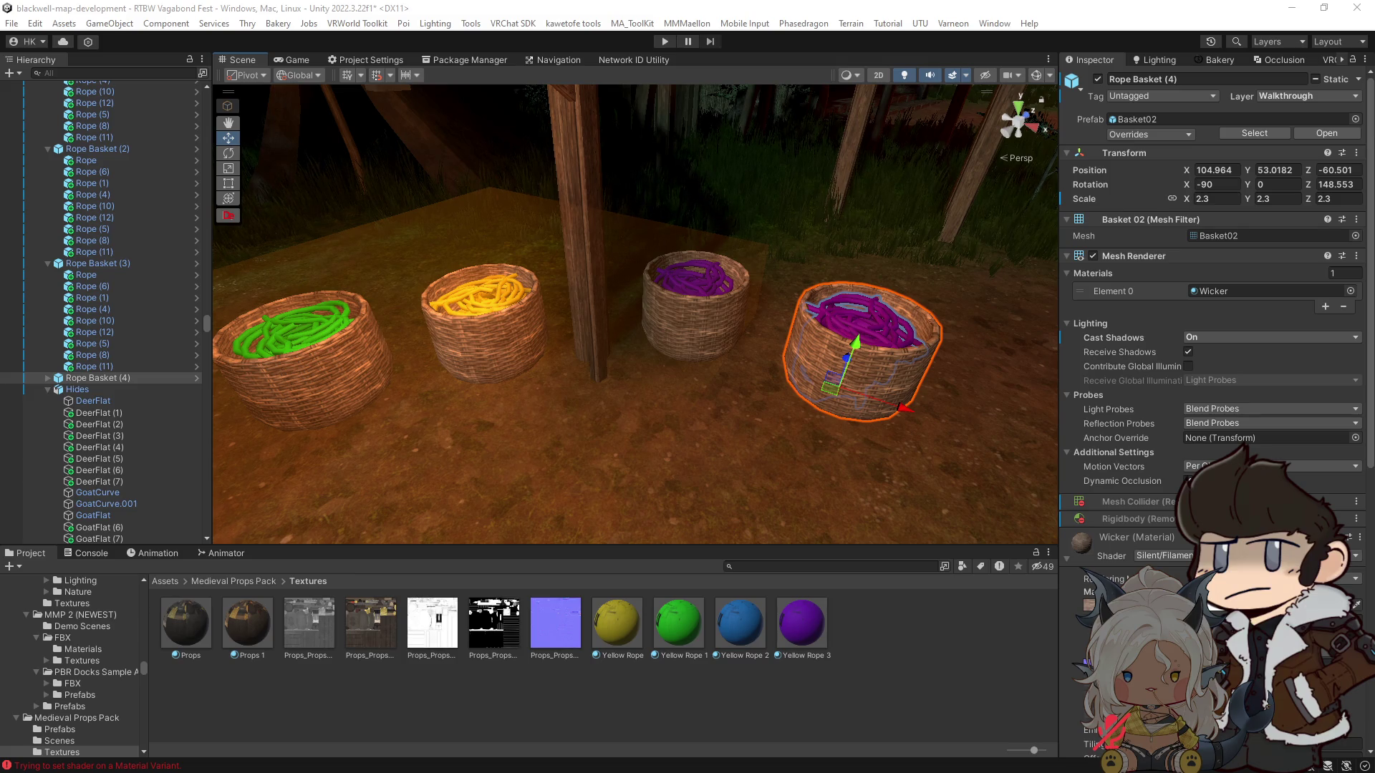
pyautogui.click(806, 629)
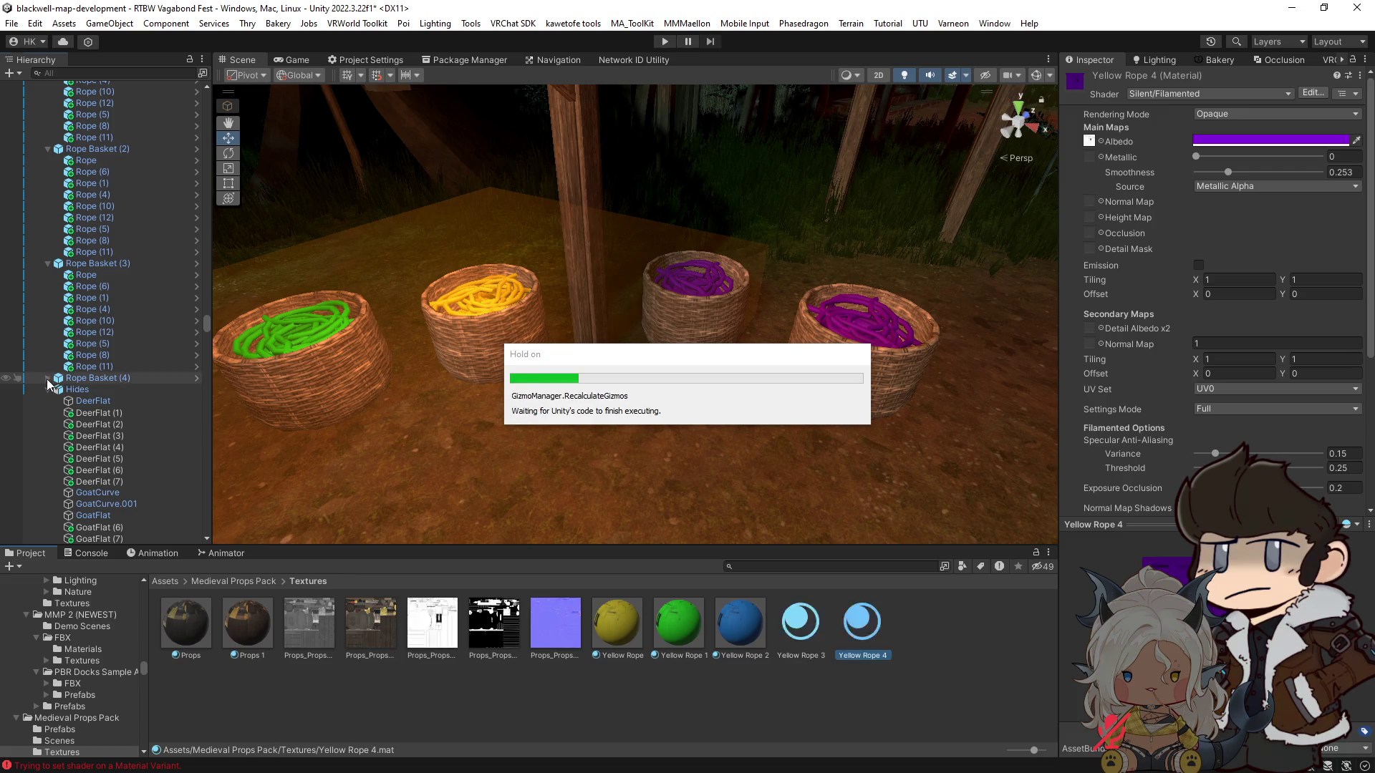
pyautogui.click(47, 378)
pyautogui.click(54, 389)
pyautogui.keyDown('shift'); pyautogui.click(118, 483); pyautogui.keyUp('shift')
pyautogui.moveTo(867, 655); pyautogui.dragTo(1249, 291)
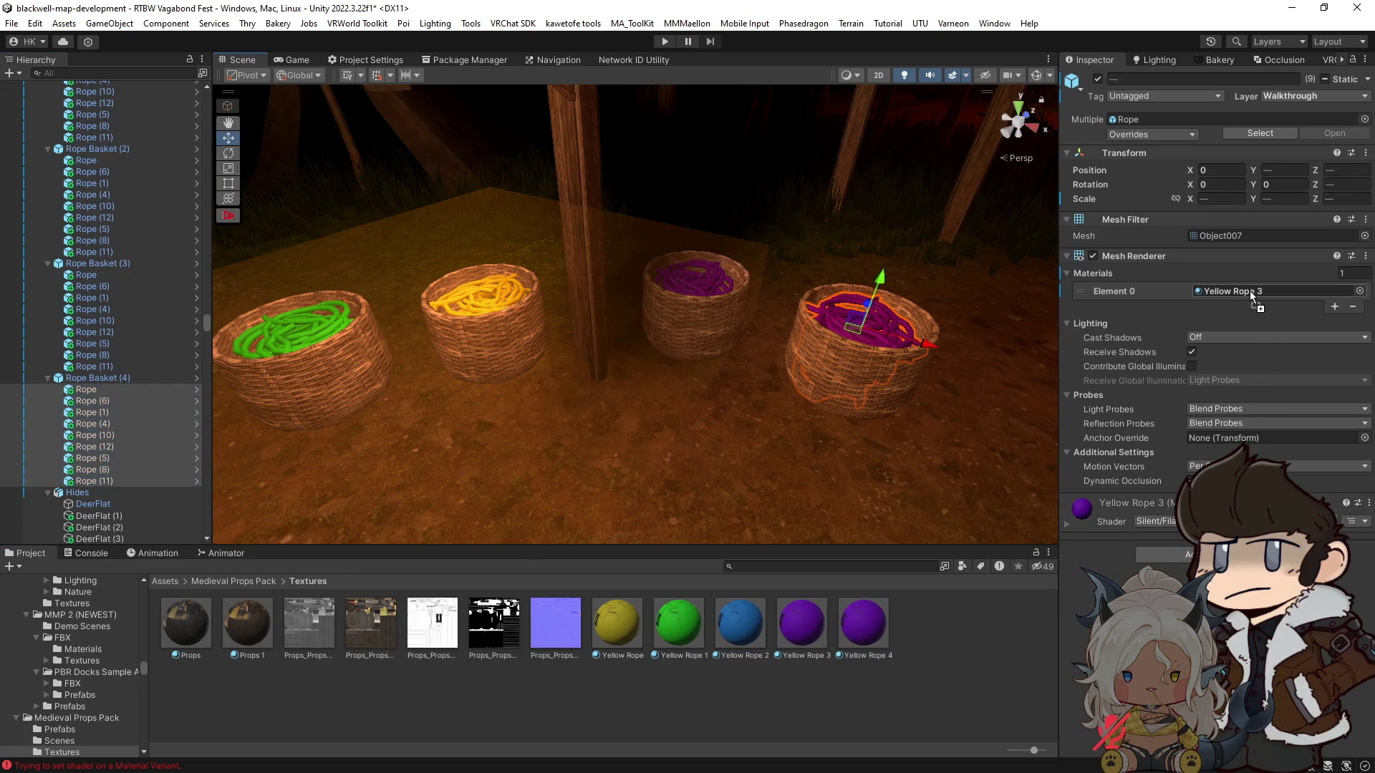
# Step: Make the Yellow Rope 4 material white
pyautogui.click(1067, 524)
pyautogui.click(1346, 570)
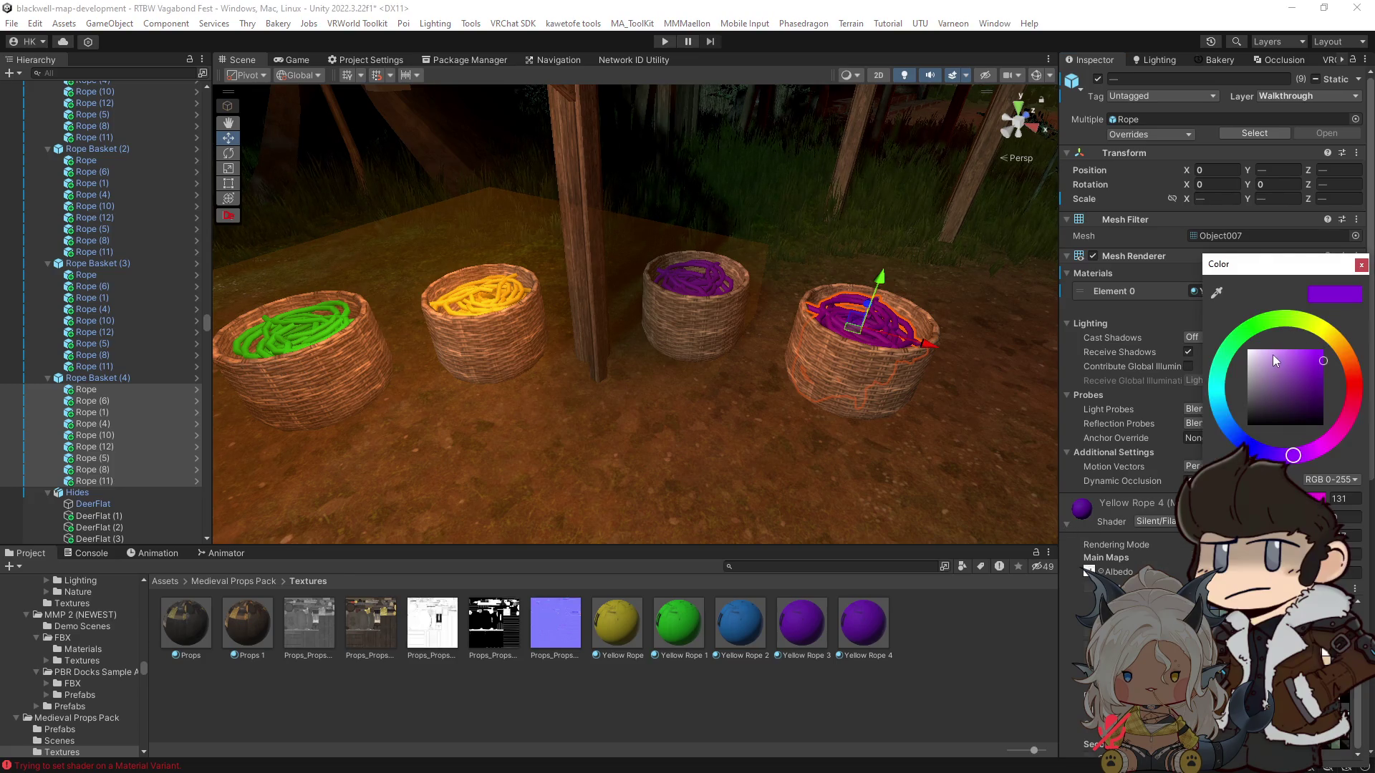
pyautogui.moveTo(1273, 355); pyautogui.dragTo(1247, 349)
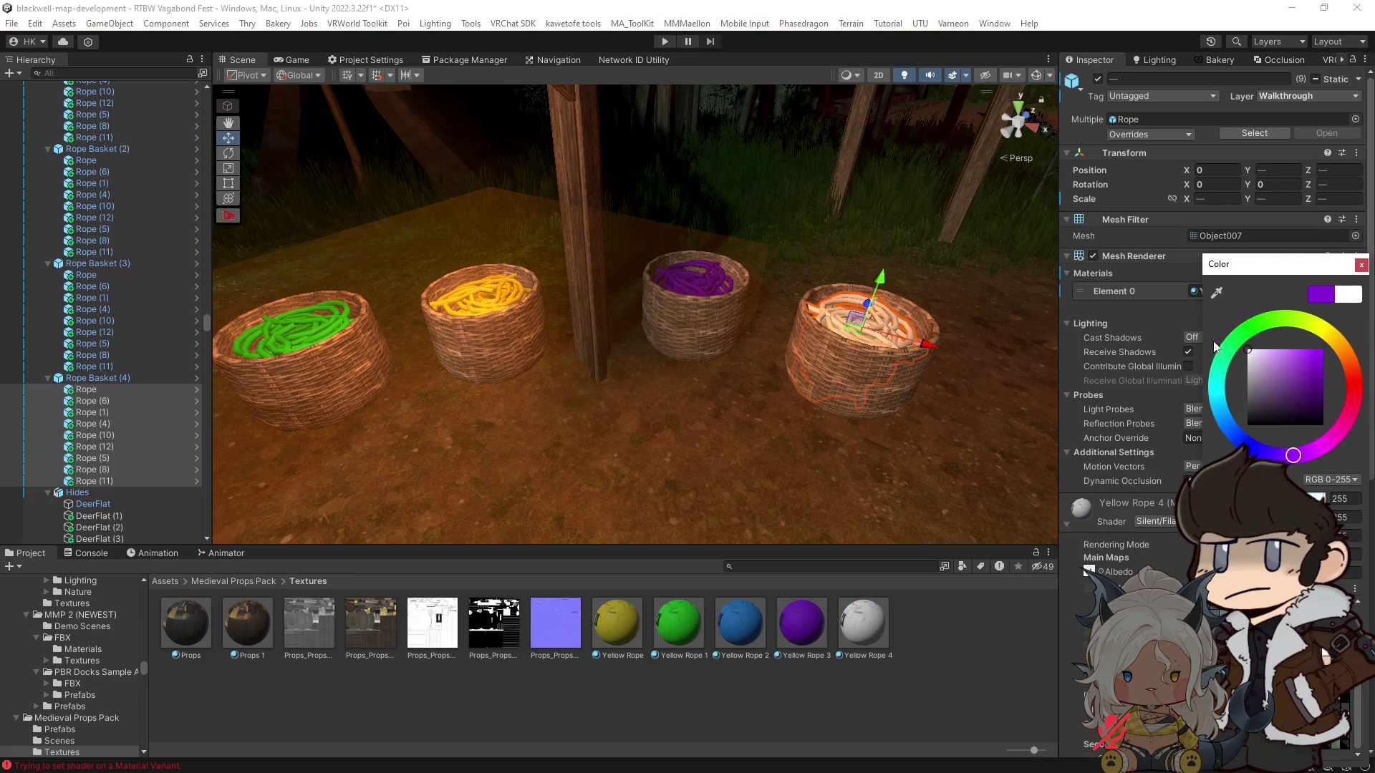
pyautogui.click(1361, 265)
pyautogui.press('f')
# Step: Duplicate Rope Basket (4) into Rope Basket (5) and move it to a fresh spot
pyautogui.click(117, 378)
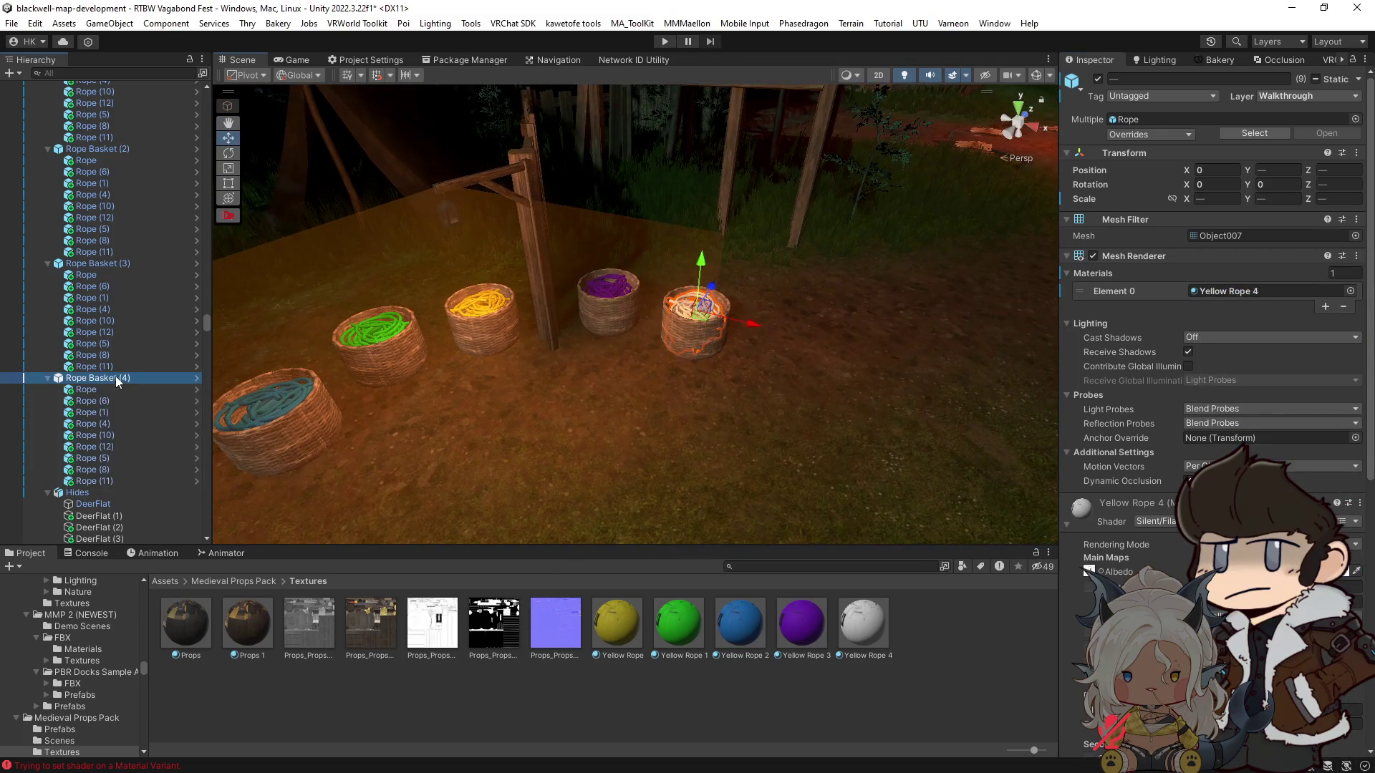
pyautogui.hotkey('ctrl', 'd')
pyautogui.moveTo(698, 355)
pyautogui.mouseDown()
pyautogui.moveTo(789, 411)
pyautogui.moveTo(758, 423)
pyautogui.moveTo(748, 466)
pyautogui.mouseUp()
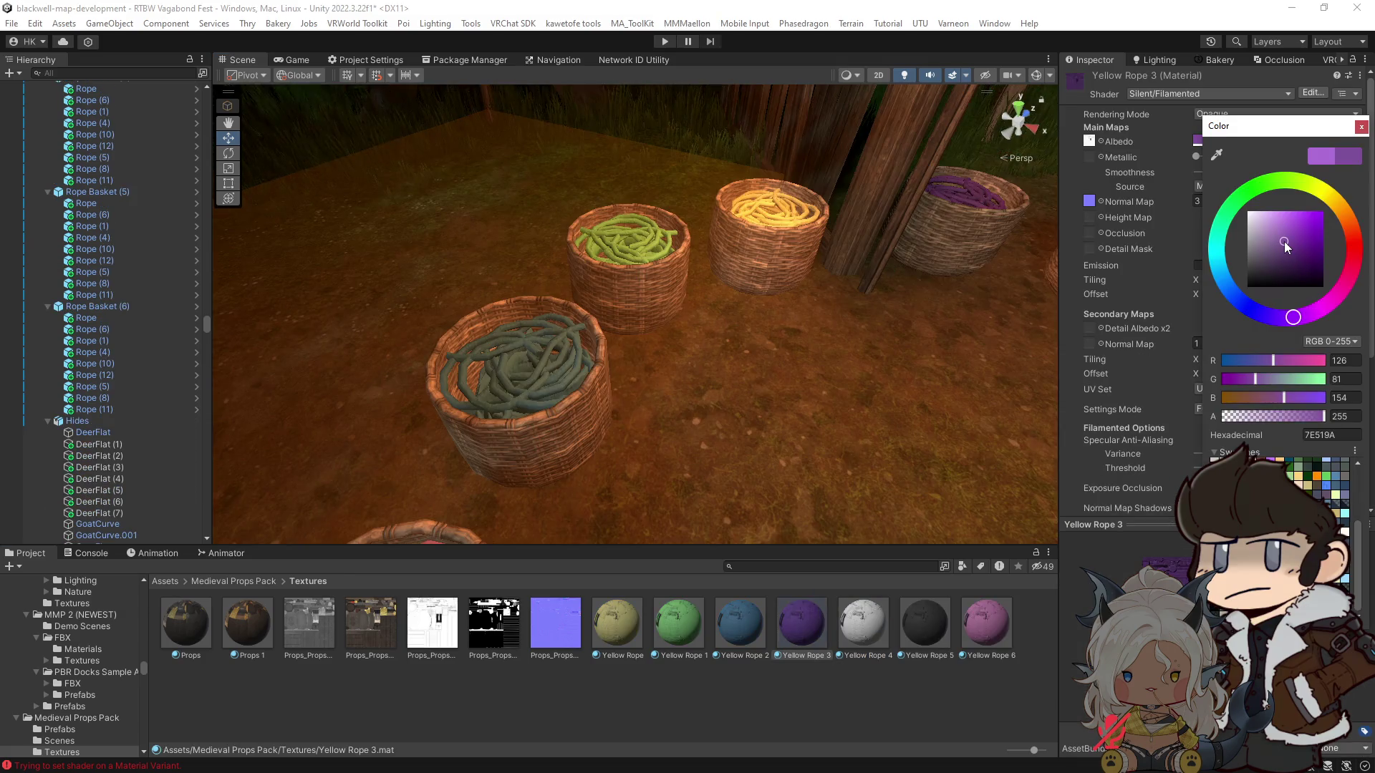
# Step: Darken the green Yellow Rope 1 and the yellow Yellow Rope materials to muted tones
pyautogui.click(673, 621)
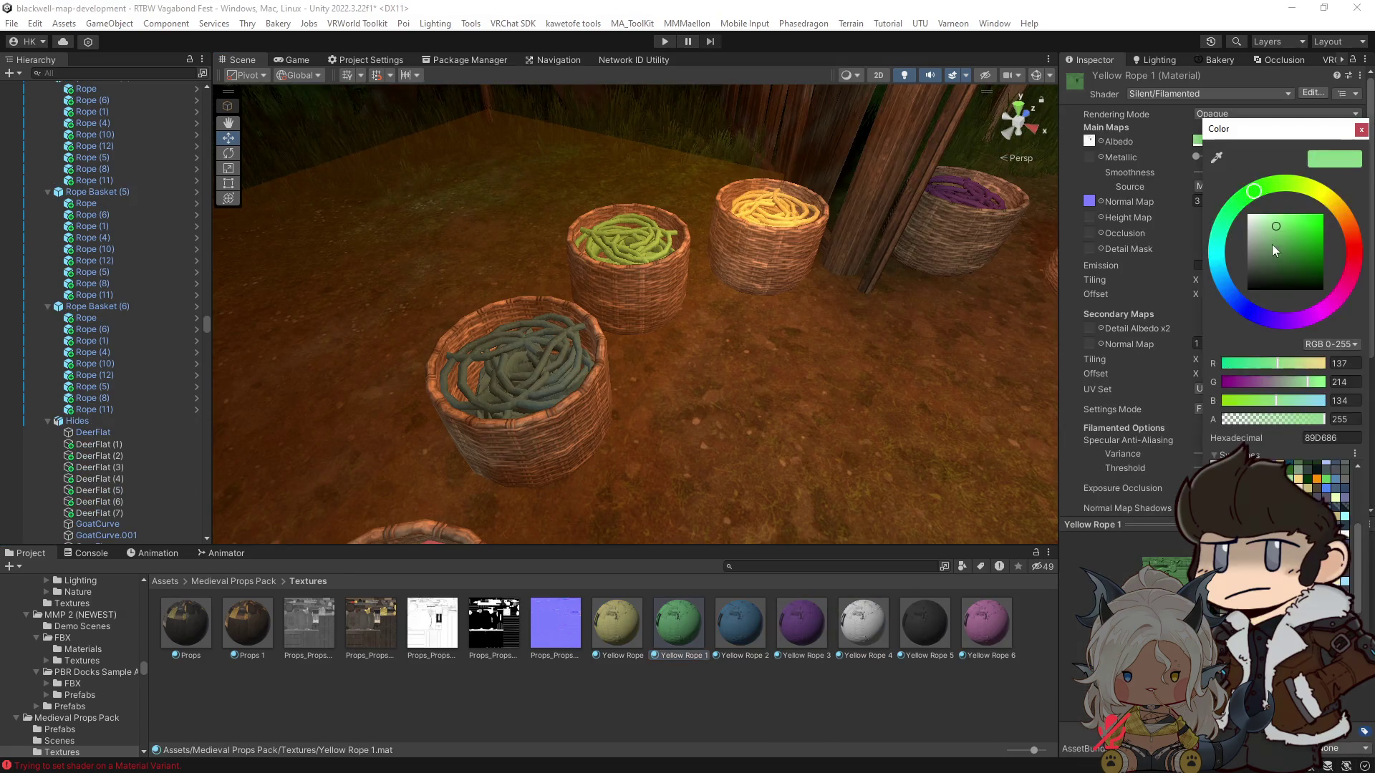
pyautogui.click(1276, 247)
pyautogui.moveTo(1276, 247); pyautogui.dragTo(1276, 249)
pyautogui.click(604, 622)
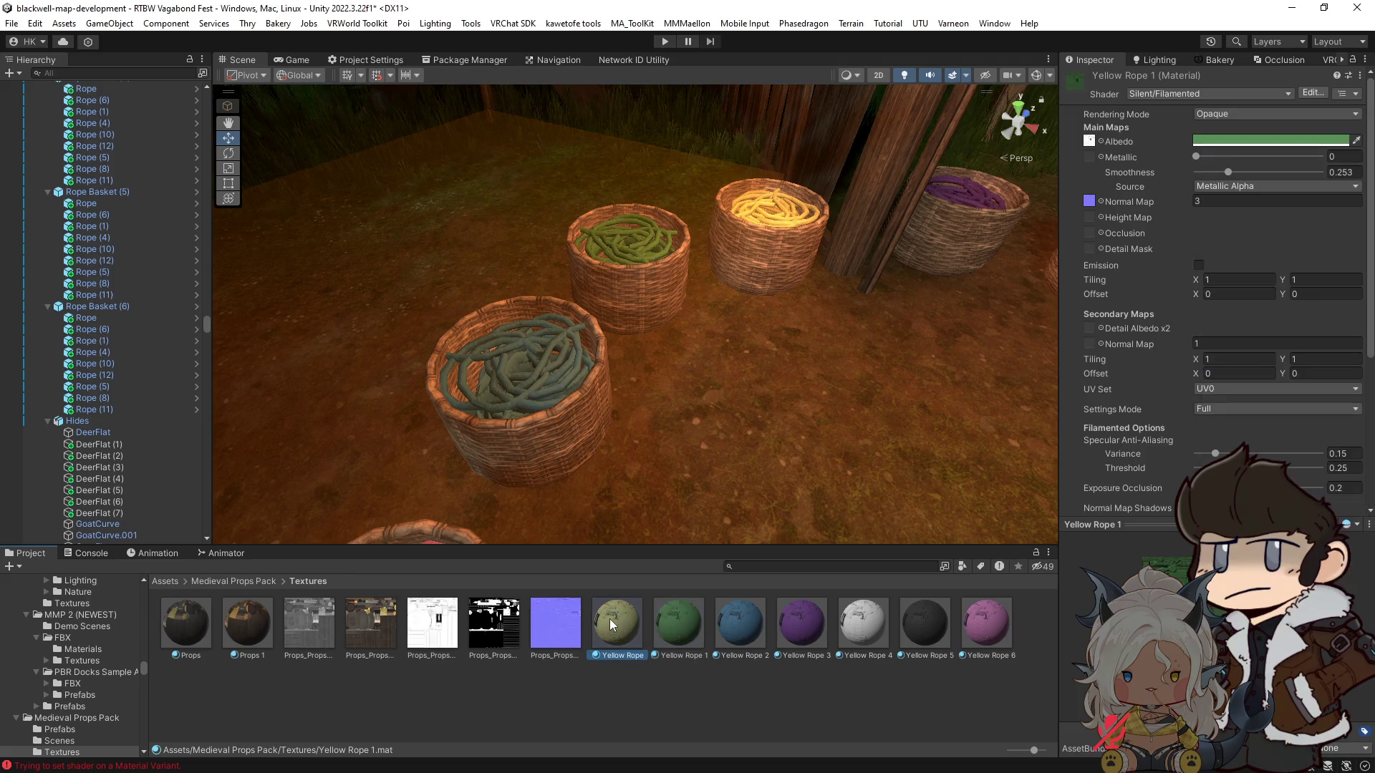
pyautogui.click(1287, 143)
pyautogui.moveTo(1276, 248); pyautogui.dragTo(1278, 252)
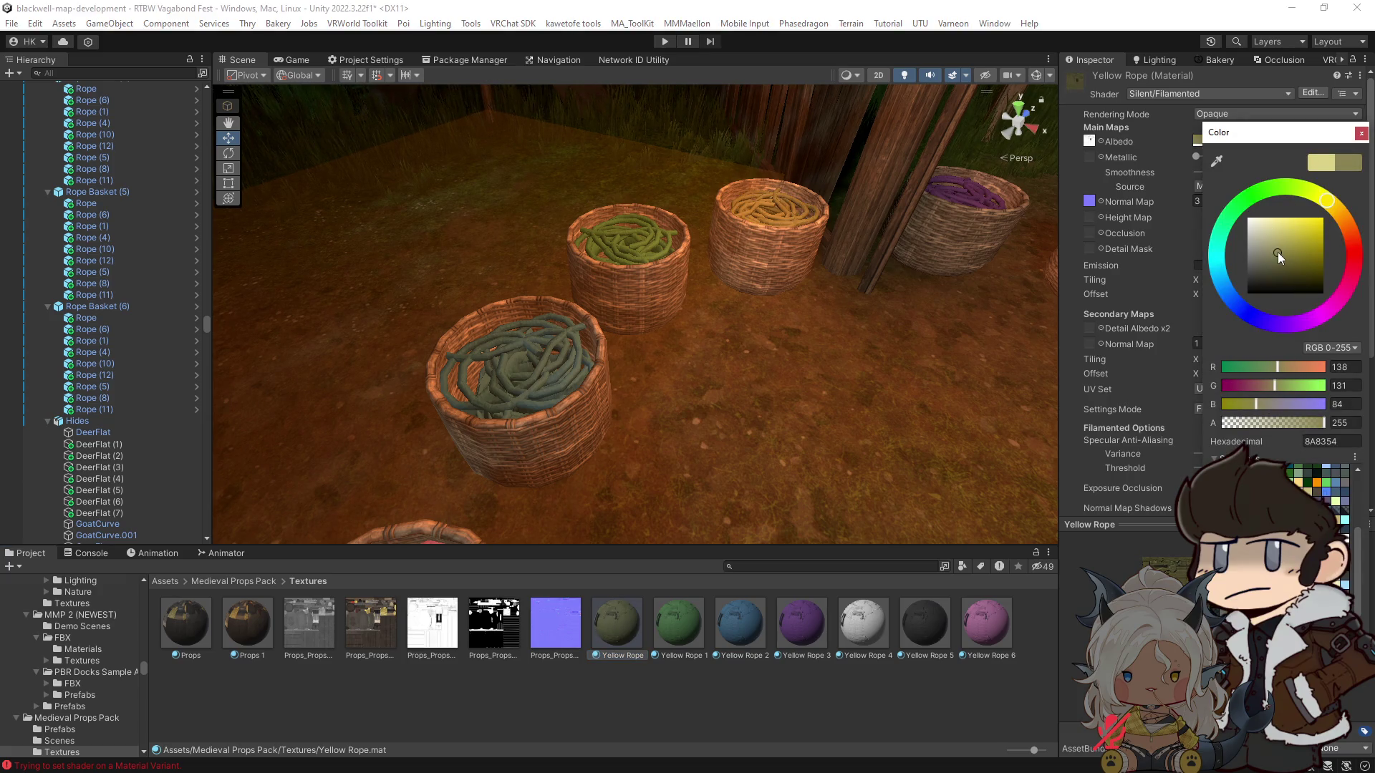
# Step: Darken Yellow Rope 4 to grey 989898 and Yellow Rope 5 to dark 292929
pyautogui.moveTo(832, 499)
pyautogui.mouseDown()
pyautogui.moveTo(901, 424)
pyautogui.moveTo(881, 501)
pyautogui.mouseUp()
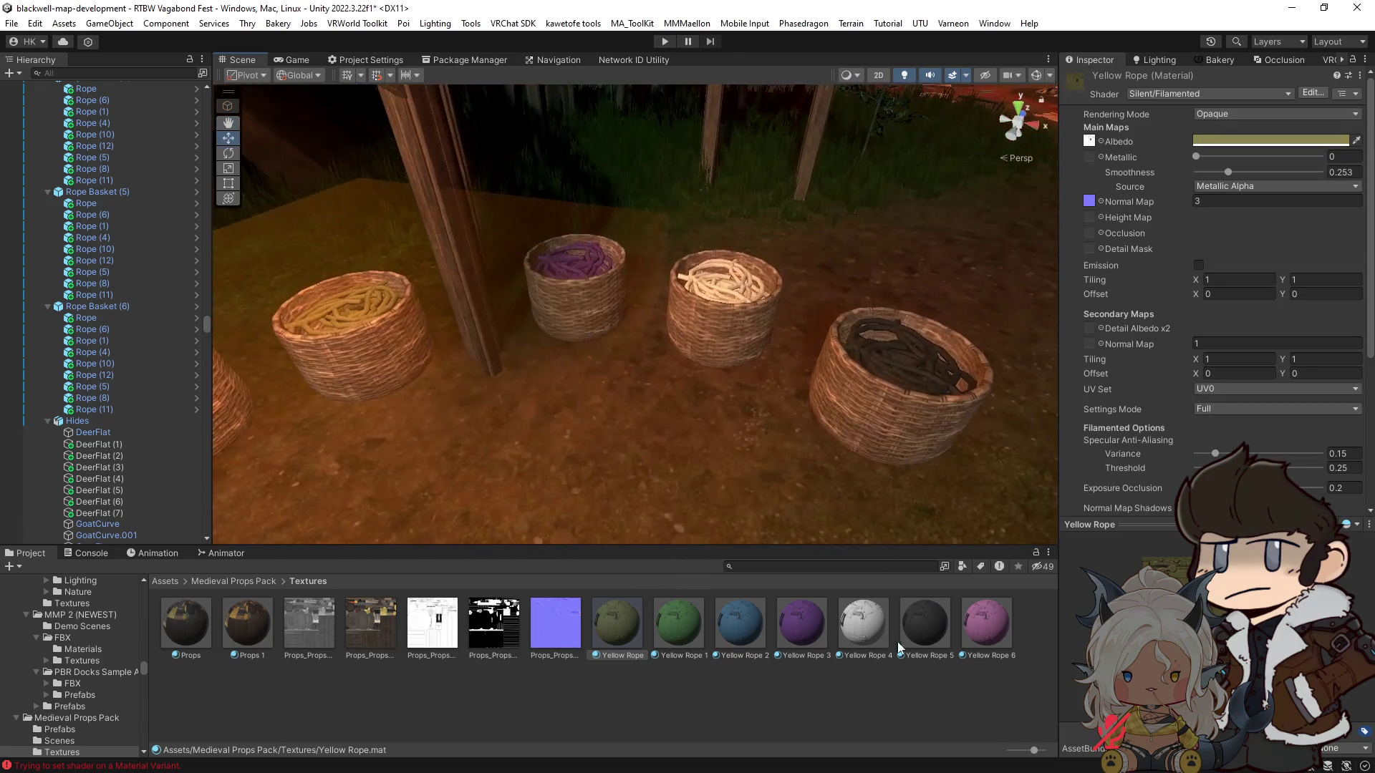
pyautogui.click(863, 623)
pyautogui.click(1271, 141)
pyautogui.moveTo(1249, 242); pyautogui.dragTo(1228, 244)
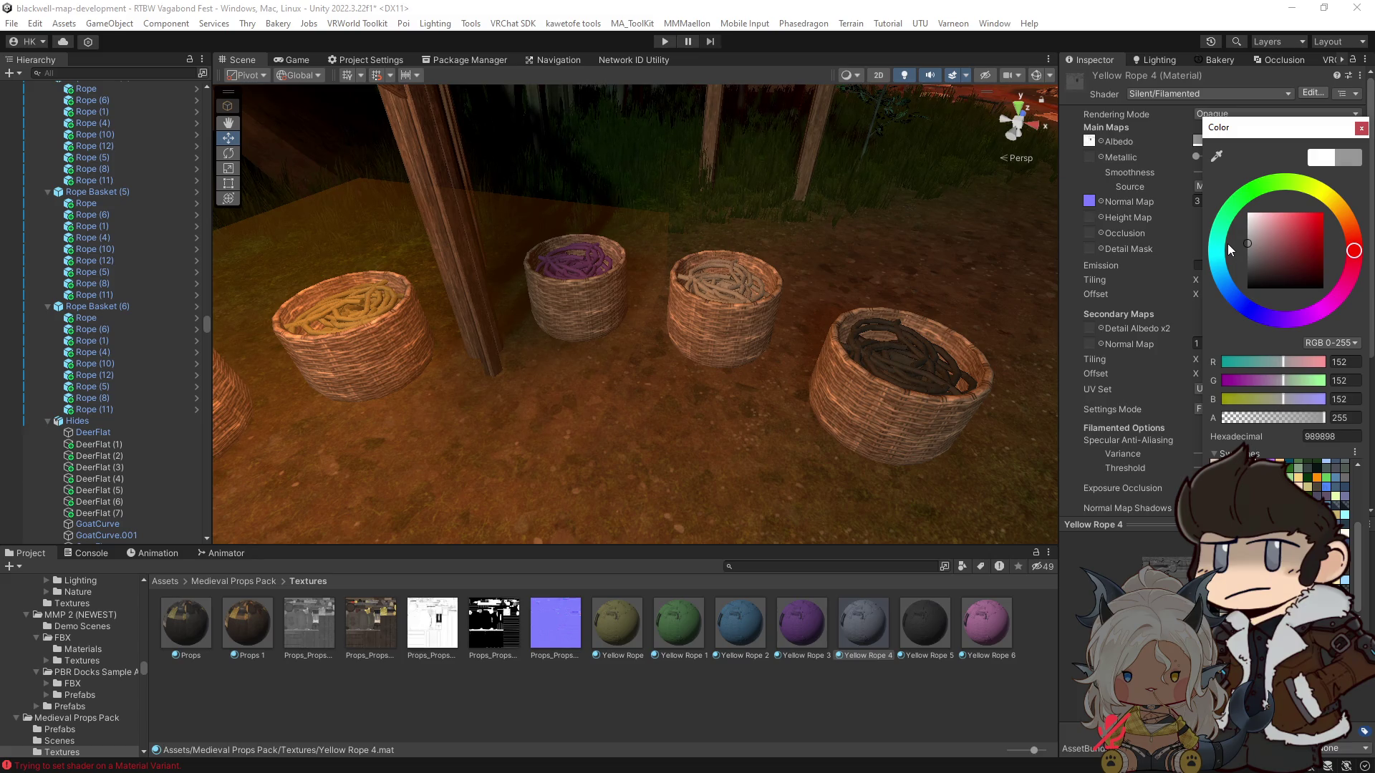
pyautogui.click(925, 623)
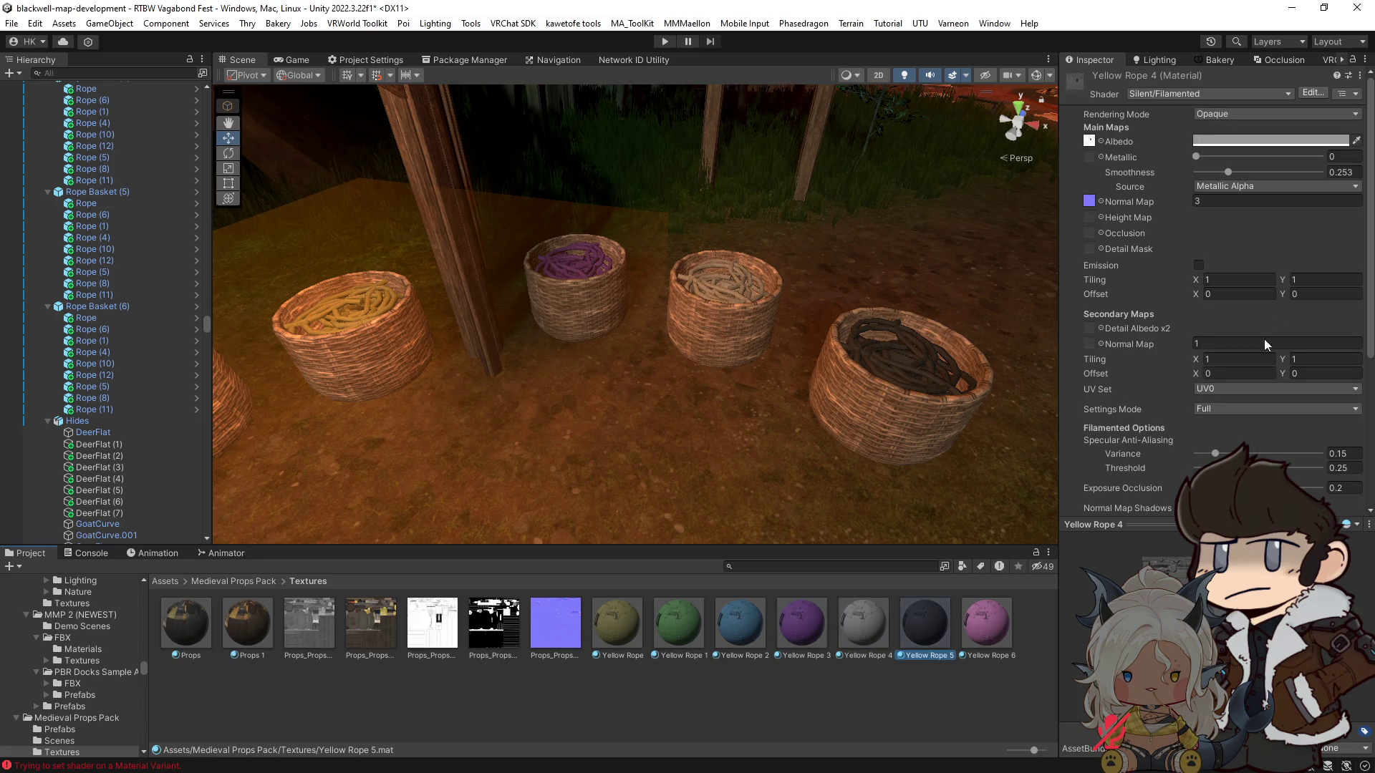
pyautogui.click(1255, 145)
pyautogui.moveTo(1249, 280); pyautogui.dragTo(1235, 282)
pyautogui.moveTo(506, 384)
pyautogui.mouseDown()
pyautogui.moveTo(491, 389)
pyautogui.moveTo(638, 298)
pyautogui.moveTo(709, 341)
pyautogui.mouseUp()
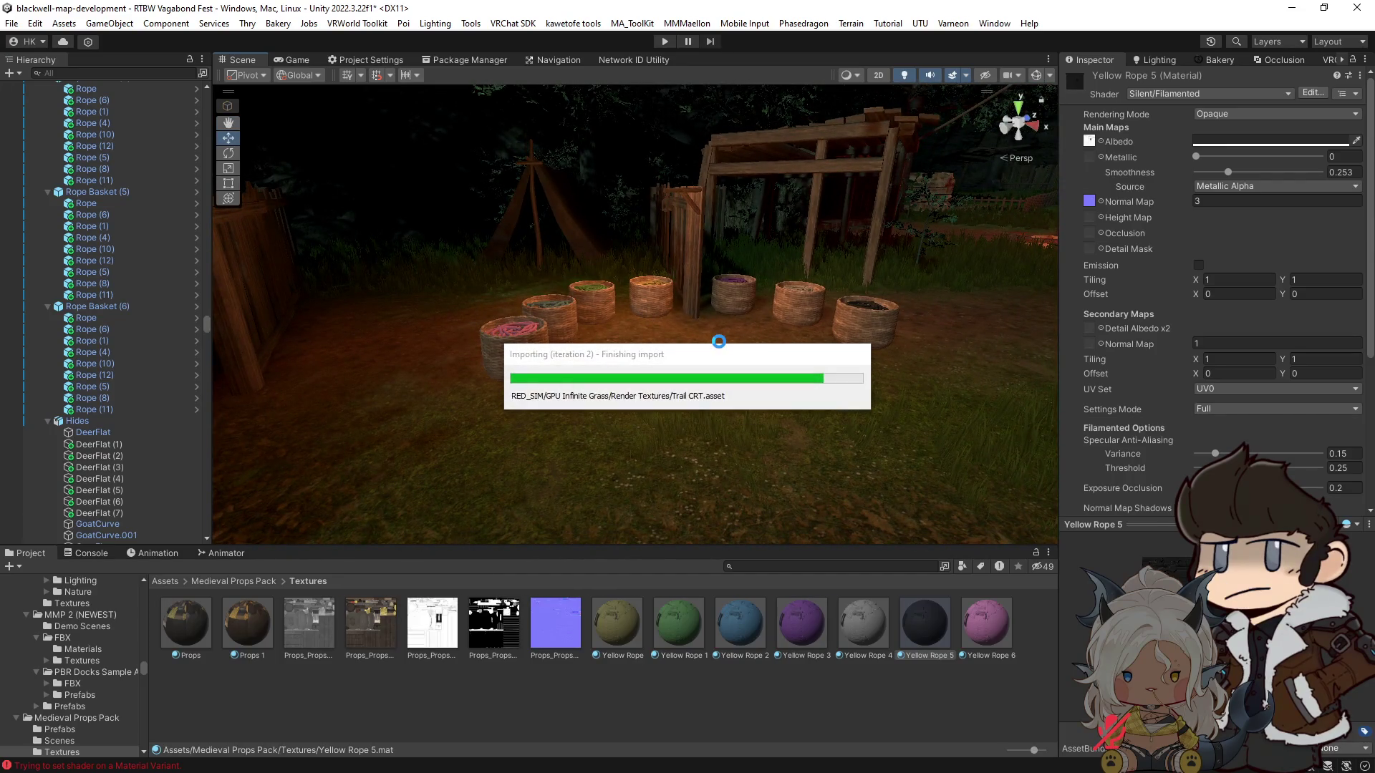
# Step: Save the scene with Ctrl+S and let the asset import finish
pyautogui.hotkey('ctrl', 's')
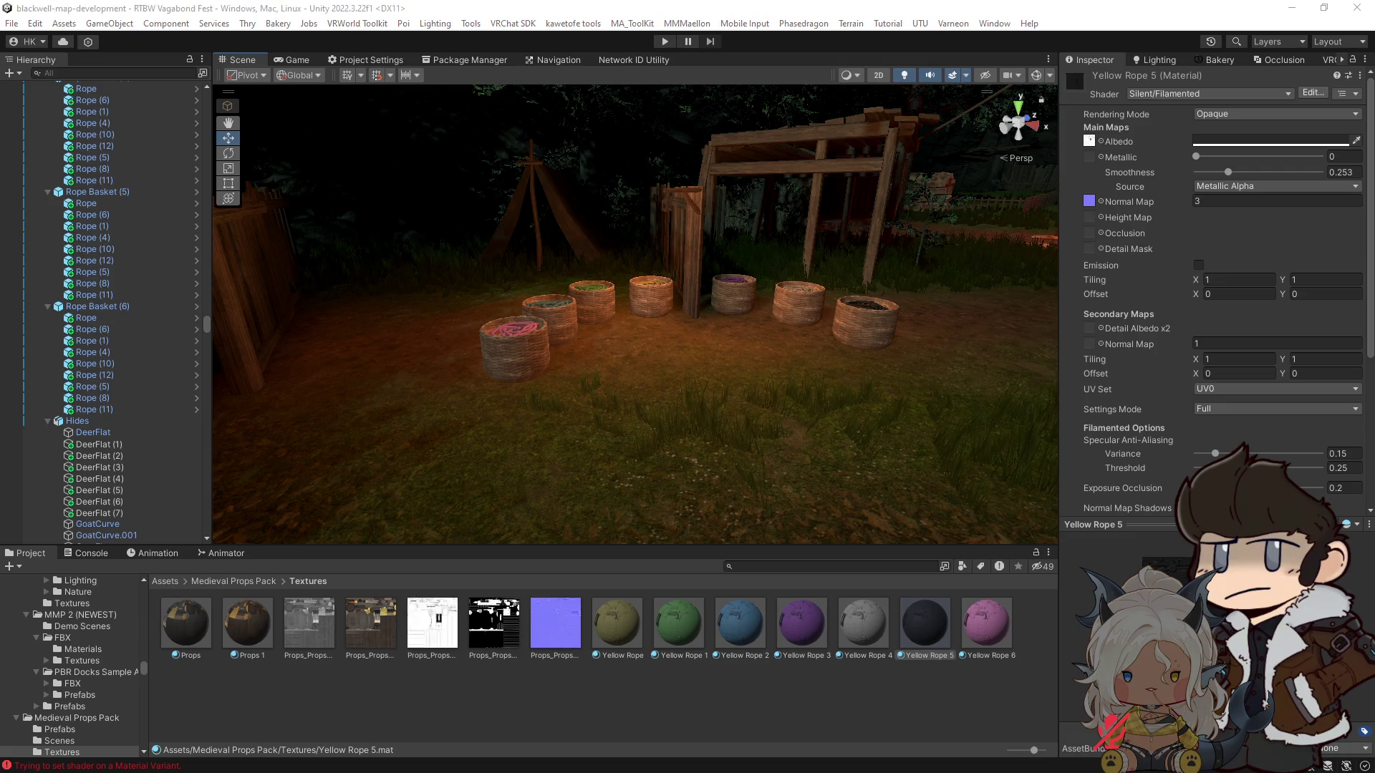
# Step: Fly the view to the pink rope basket and select it
pyautogui.press('w')
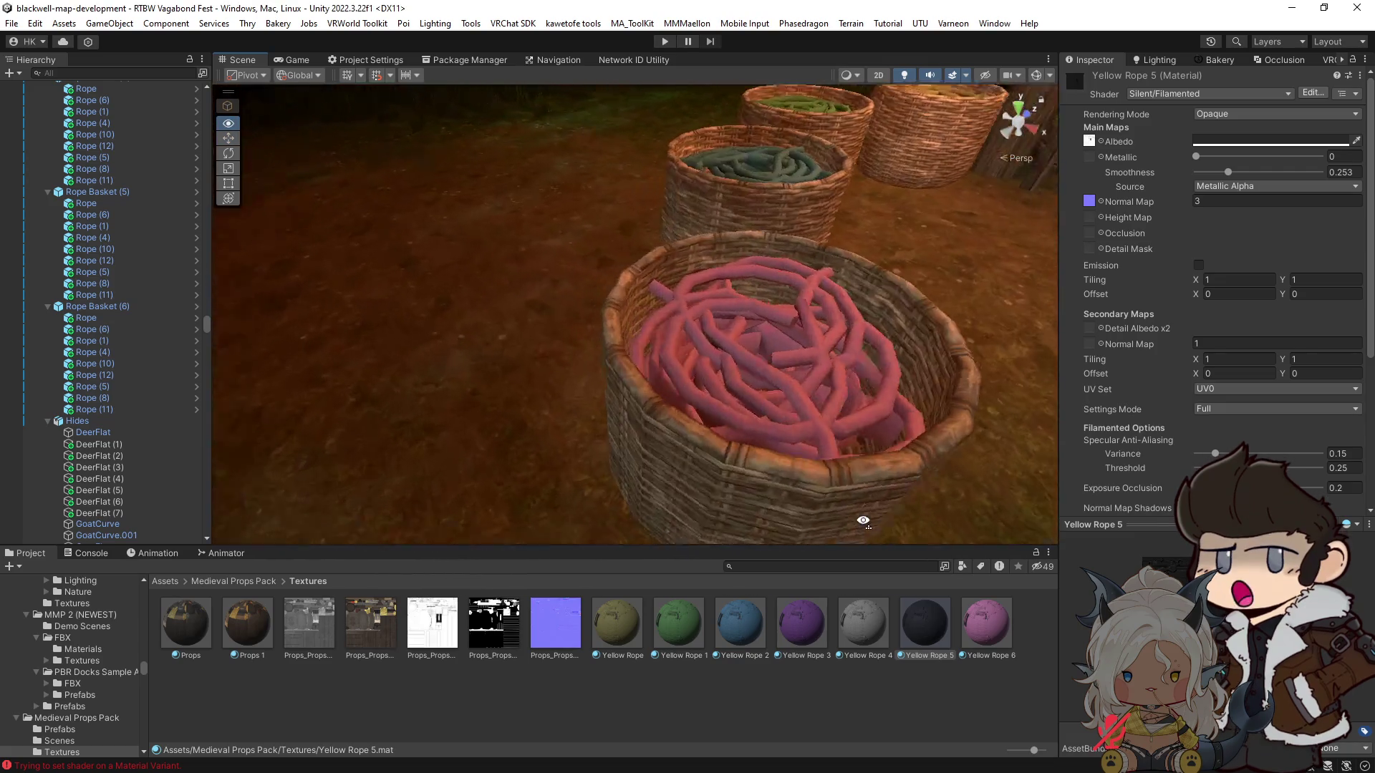
pyautogui.moveTo(936, 556); pyautogui.dragTo(834, 493)
pyautogui.scroll(-5, 752, 449)
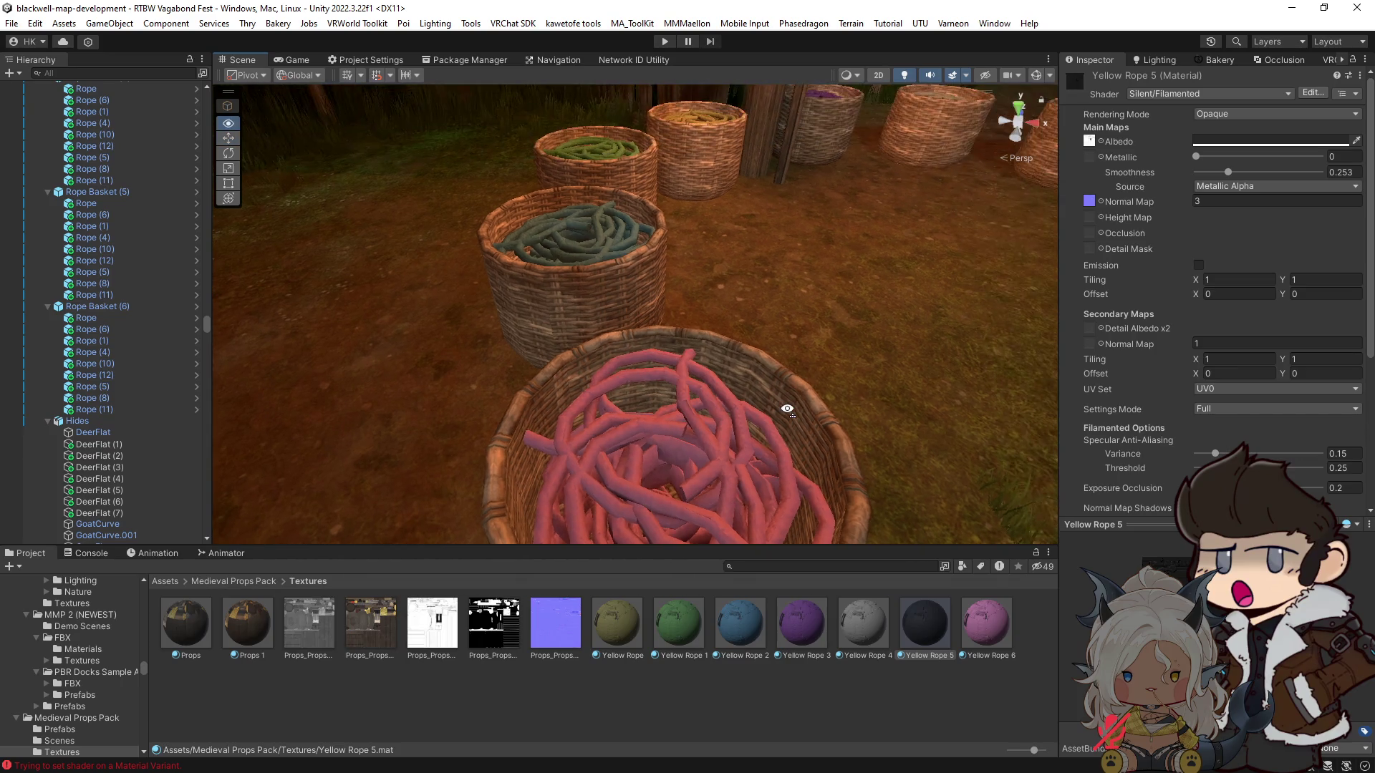
pyautogui.click(656, 386)
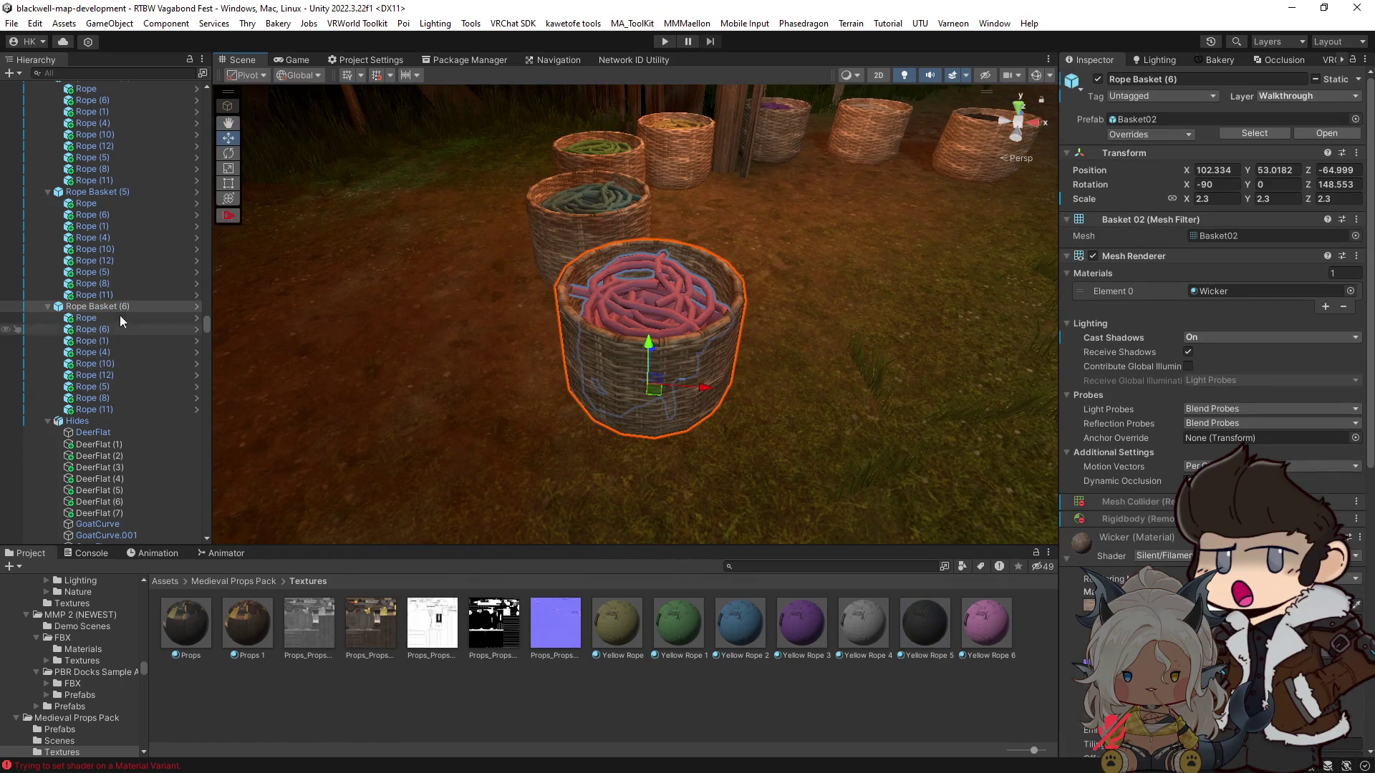
# Step: Collapse all the expanded Rope Basket entries in the Hierarchy
pyautogui.click(45, 194)
pyautogui.click(47, 192)
pyautogui.scroll(5, 45, 192)
pyautogui.click(47, 291)
pyautogui.click(45, 179)
pyautogui.scroll(3, 46, 179)
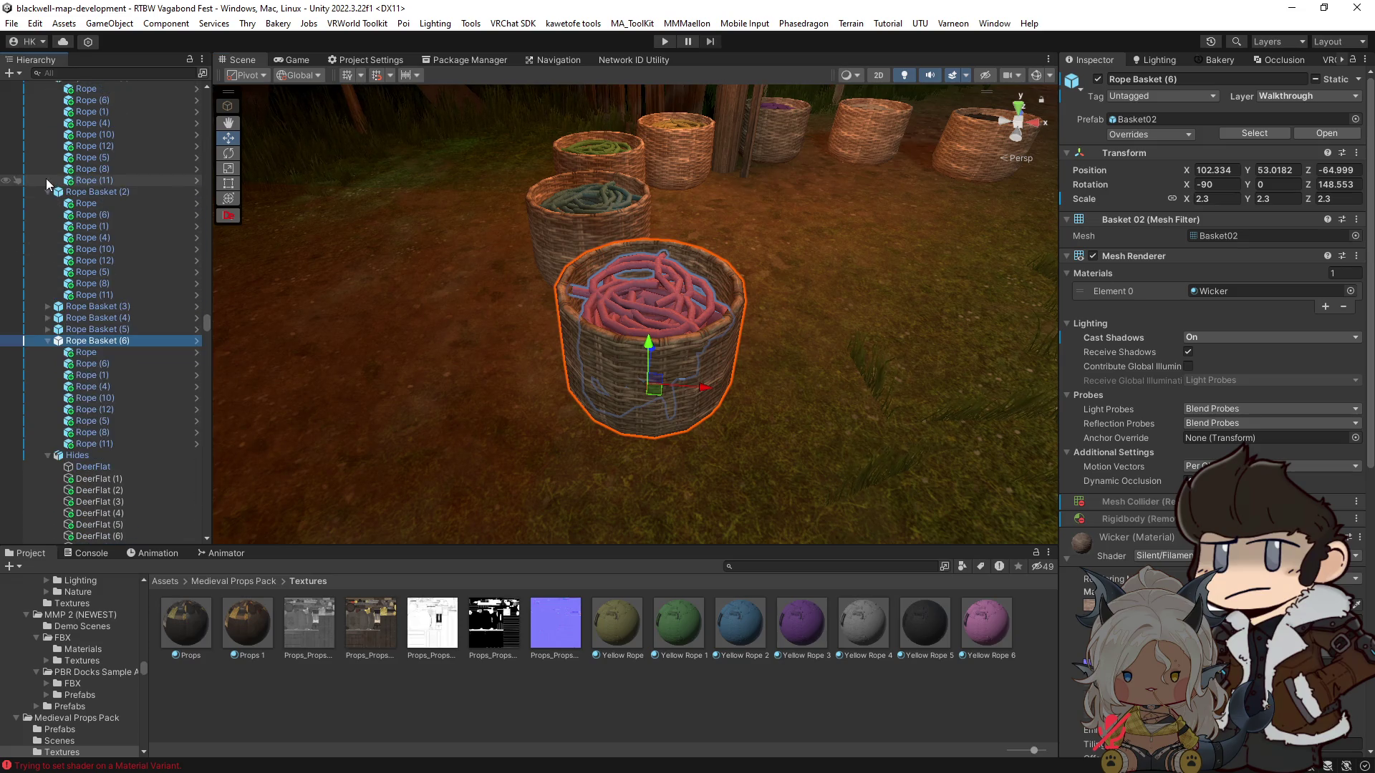
pyautogui.click(47, 192)
pyautogui.scroll(3, 45, 190)
pyautogui.click(47, 249)
pyautogui.click(83, 135)
pyautogui.press('Left')
pyautogui.click(48, 203)
pyautogui.click(105, 203)
# Step: Select all seven rope baskets and scale them down from 2.3 to about 1.53
pyautogui.keyDown('shift'); pyautogui.click(89, 135); pyautogui.keyUp('shift')
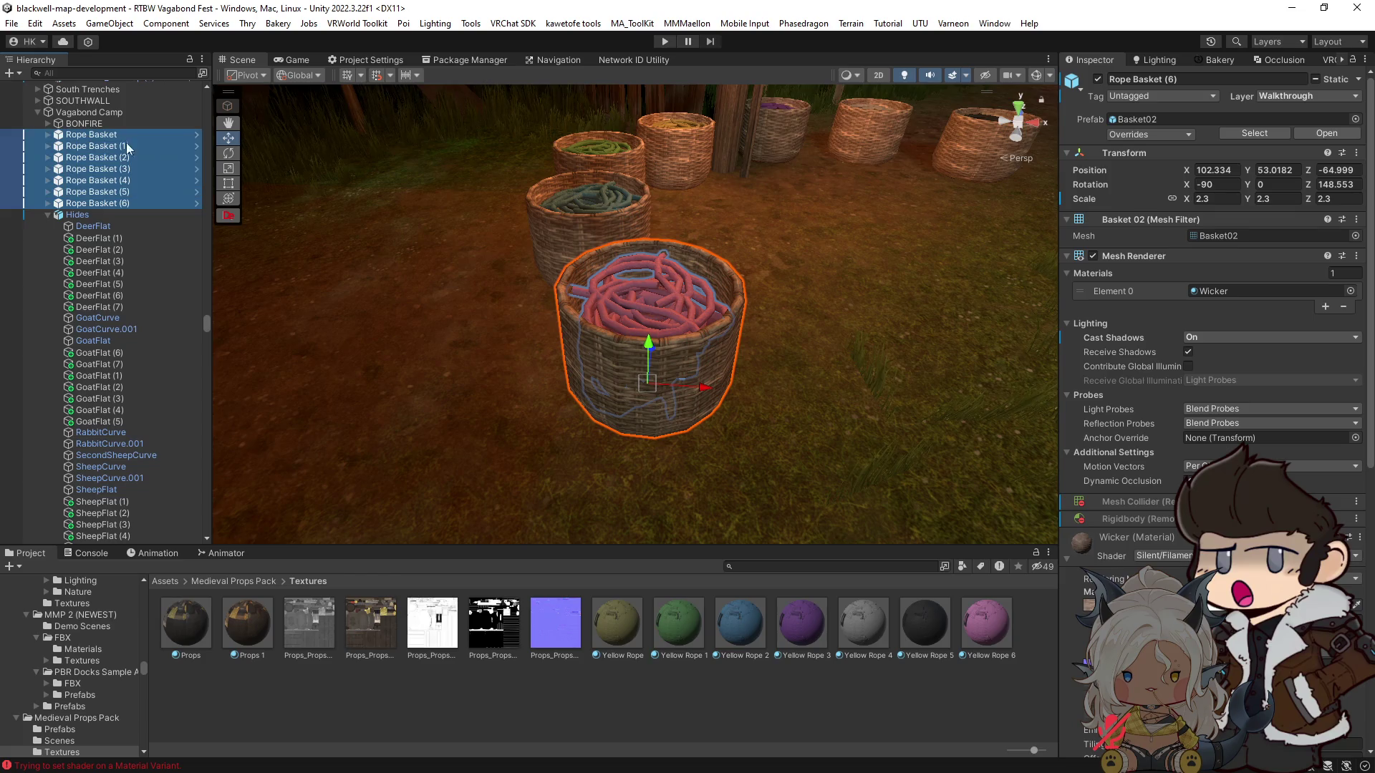
pyautogui.press('f')
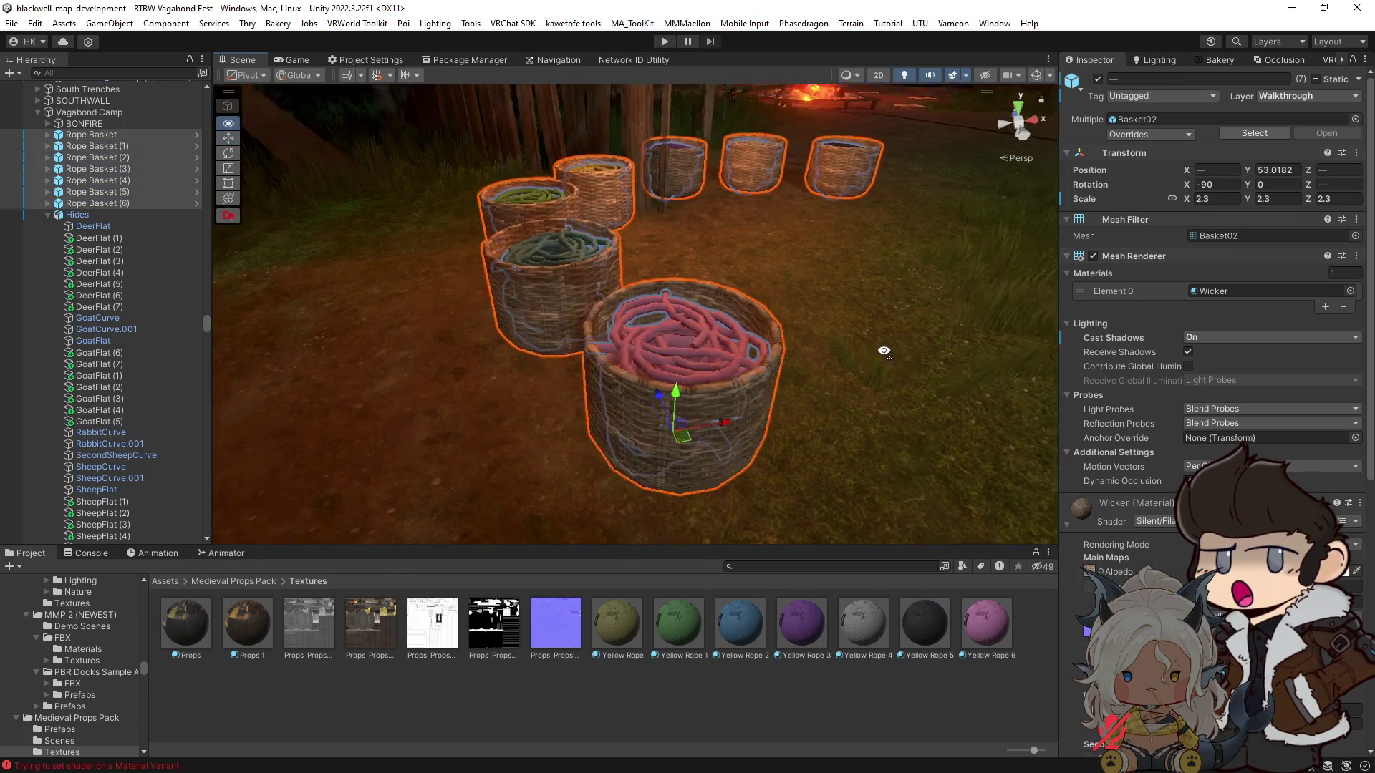
pyautogui.scroll(3, 819, 430)
pyautogui.press('r')
pyautogui.scroll(2, 771, 444)
pyautogui.moveTo(770, 444)
pyautogui.mouseDown()
pyautogui.moveTo(747, 445)
pyautogui.moveTo(798, 408)
pyautogui.moveTo(537, 408)
pyautogui.moveTo(523, 454)
pyautogui.moveTo(428, 471)
pyautogui.moveTo(372, 386)
pyautogui.moveTo(657, 422)
pyautogui.moveTo(699, 387)
pyautogui.moveTo(792, 448)
pyautogui.moveTo(792, 476)
pyautogui.moveTo(757, 488)
pyautogui.mouseUp()
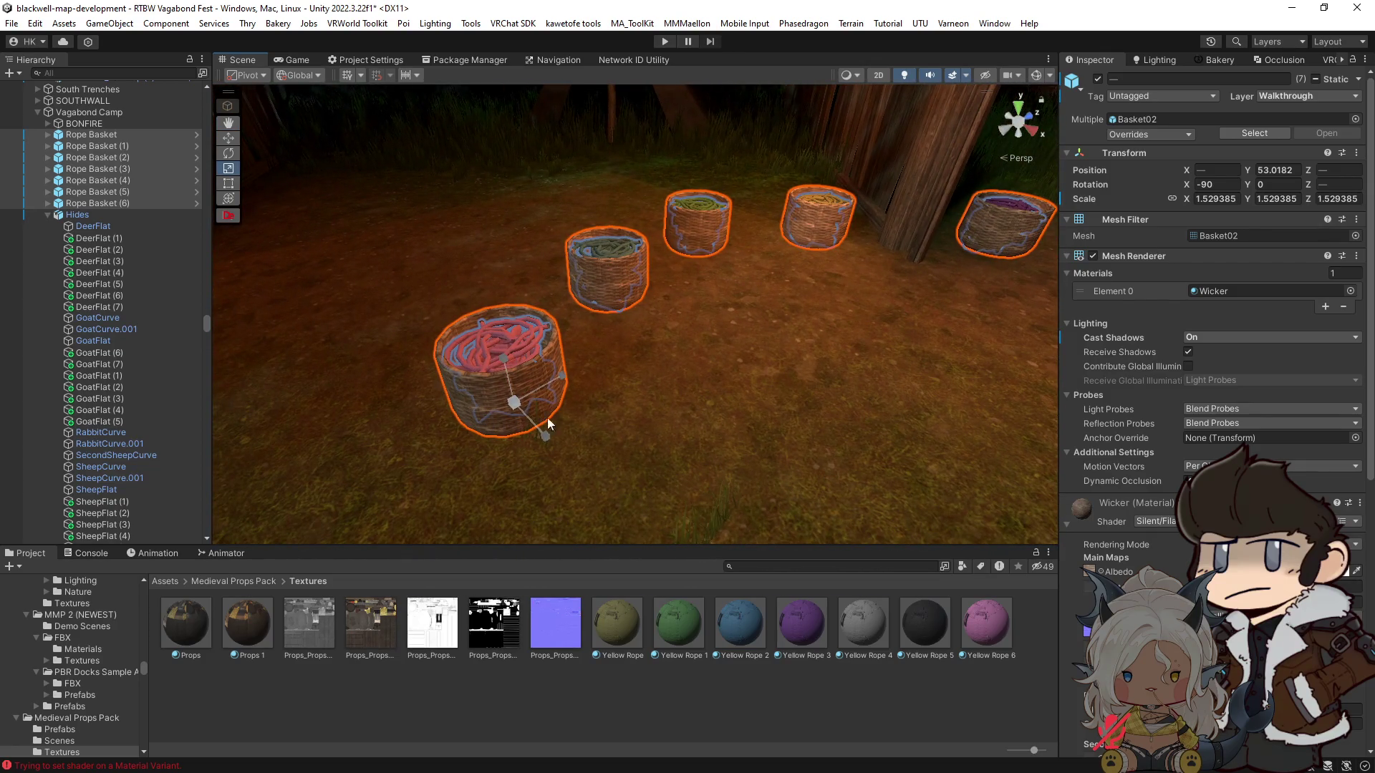
# Step: Fly into the tavern with scene lighting off and select the hanging rope Rope_3-1 (2)
pyautogui.press('a')
pyautogui.moveTo(625, 416)
pyautogui.mouseDown()
pyautogui.moveTo(663, 402)
pyautogui.moveTo(718, 435)
pyautogui.moveTo(798, 402)
pyautogui.moveTo(712, 368)
pyautogui.moveTo(755, 413)
pyautogui.moveTo(531, 393)
pyautogui.moveTo(359, 454)
pyautogui.moveTo(850, 466)
pyautogui.moveTo(957, 542)
pyautogui.moveTo(960, 423)
pyautogui.moveTo(960, 446)
pyautogui.moveTo(389, 324)
pyautogui.mouseUp()
pyautogui.press('w')
pyautogui.press('s')
pyautogui.moveTo(389, 323)
pyautogui.mouseDown()
pyautogui.moveTo(436, 420)
pyautogui.moveTo(390, 374)
pyautogui.moveTo(273, 319)
pyautogui.moveTo(699, 359)
pyautogui.moveTo(571, 408)
pyautogui.moveTo(712, 334)
pyautogui.moveTo(626, 427)
pyautogui.moveTo(647, 451)
pyautogui.moveTo(630, 363)
pyautogui.moveTo(636, 283)
pyautogui.mouseUp()
pyautogui.click(903, 74)
pyautogui.moveTo(798, 440)
pyautogui.mouseDown()
pyautogui.moveTo(599, 427)
pyautogui.moveTo(559, 451)
pyautogui.moveTo(663, 405)
pyautogui.moveTo(491, 347)
pyautogui.moveTo(399, 384)
pyautogui.moveTo(356, 374)
pyautogui.moveTo(276, 567)
pyautogui.moveTo(817, 508)
pyautogui.mouseUp()
pyautogui.click(676, 366)
pyautogui.moveTo(676, 365)
pyautogui.mouseDown()
pyautogui.moveTo(696, 380)
pyautogui.moveTo(687, 331)
pyautogui.moveTo(528, 279)
pyautogui.moveTo(750, 334)
pyautogui.moveTo(443, 389)
pyautogui.moveTo(869, 347)
pyautogui.moveTo(814, 362)
pyautogui.moveTo(665, 253)
pyautogui.mouseUp()
# Step: Inspect the static flags of a hanging rope net and its parent prefab
pyautogui.click(676, 260)
pyautogui.click(676, 260)
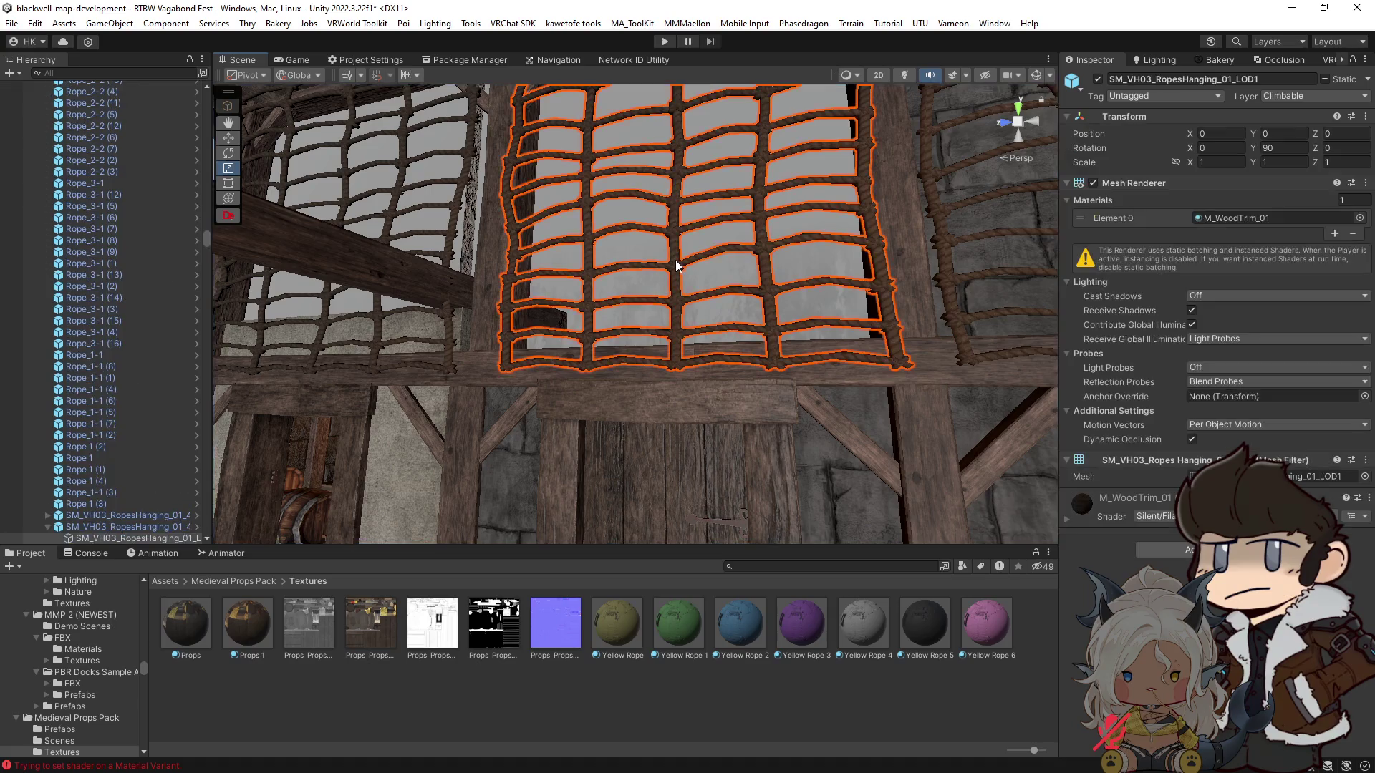
pyautogui.click(1369, 81)
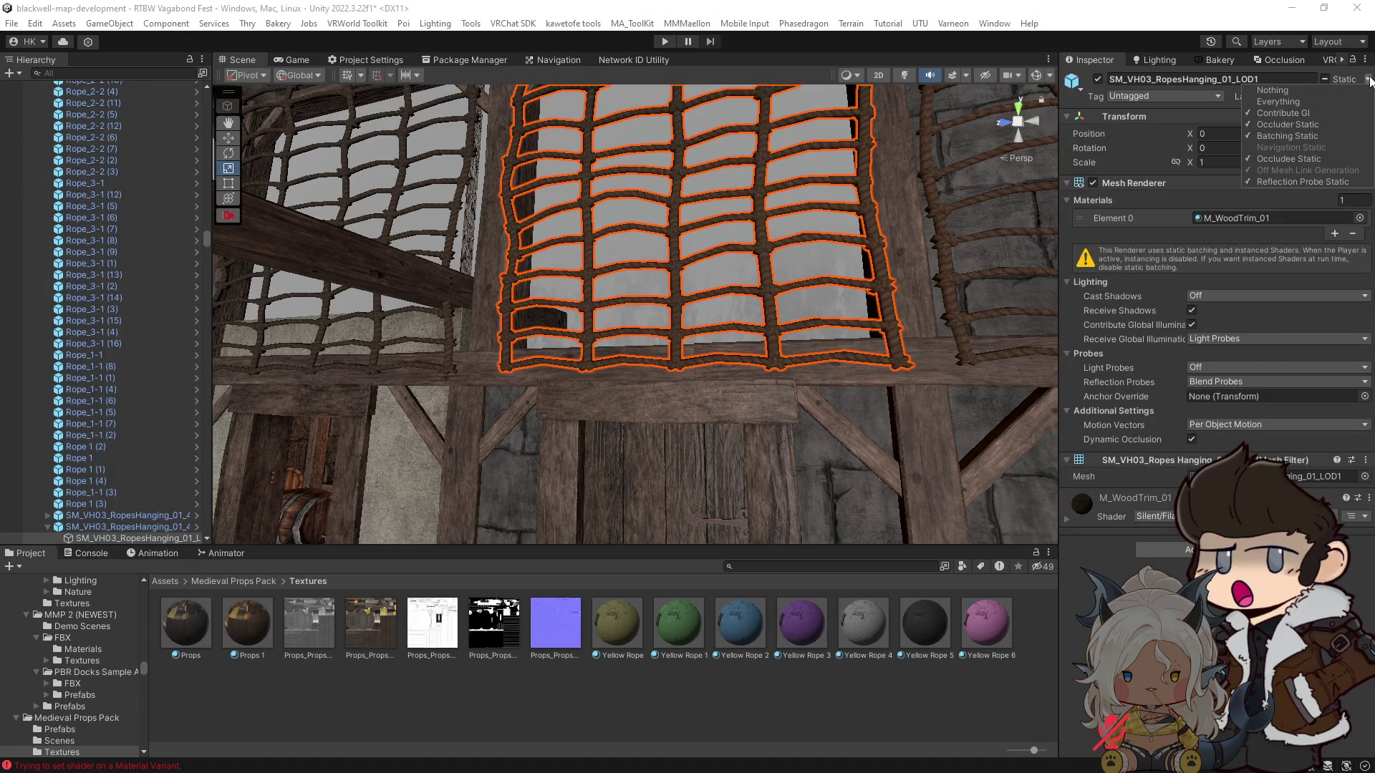
pyautogui.click(118, 526)
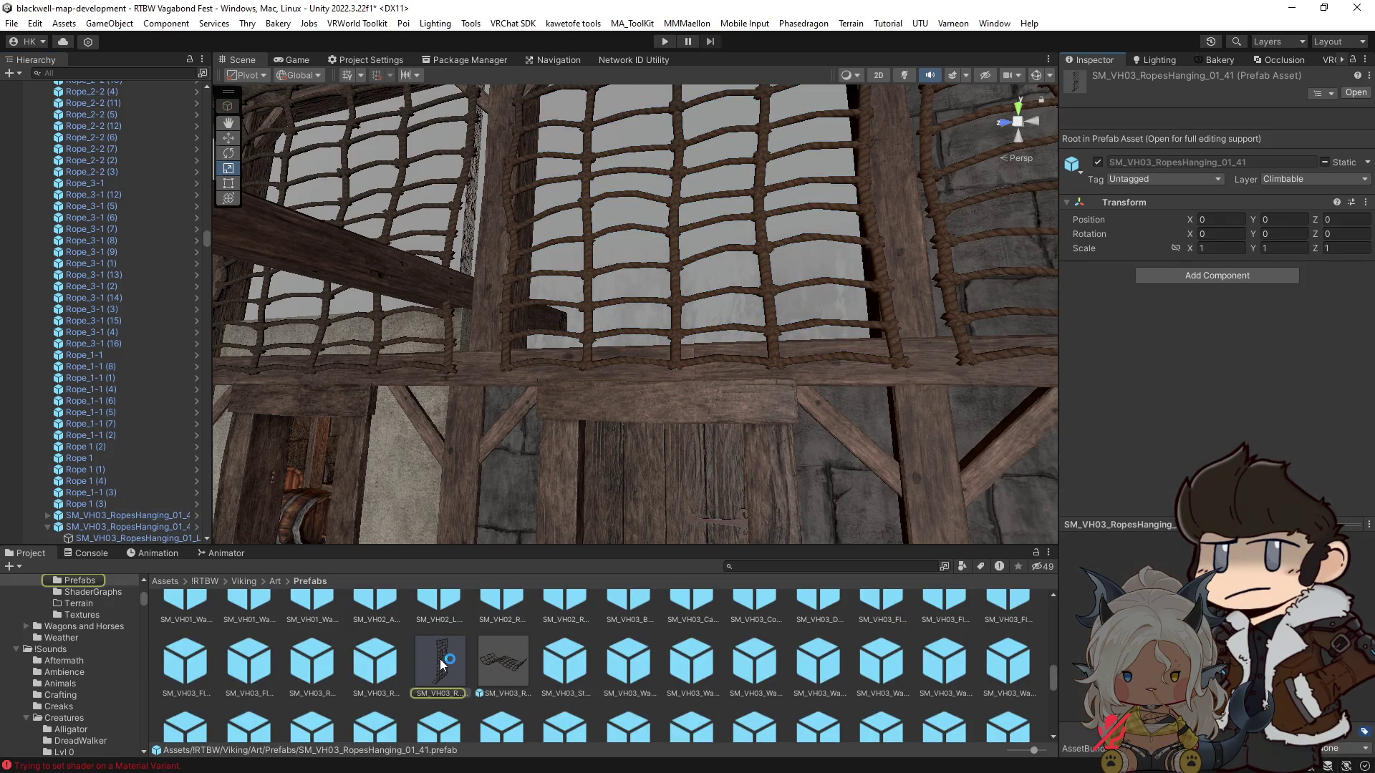
pyautogui.click(1369, 163)
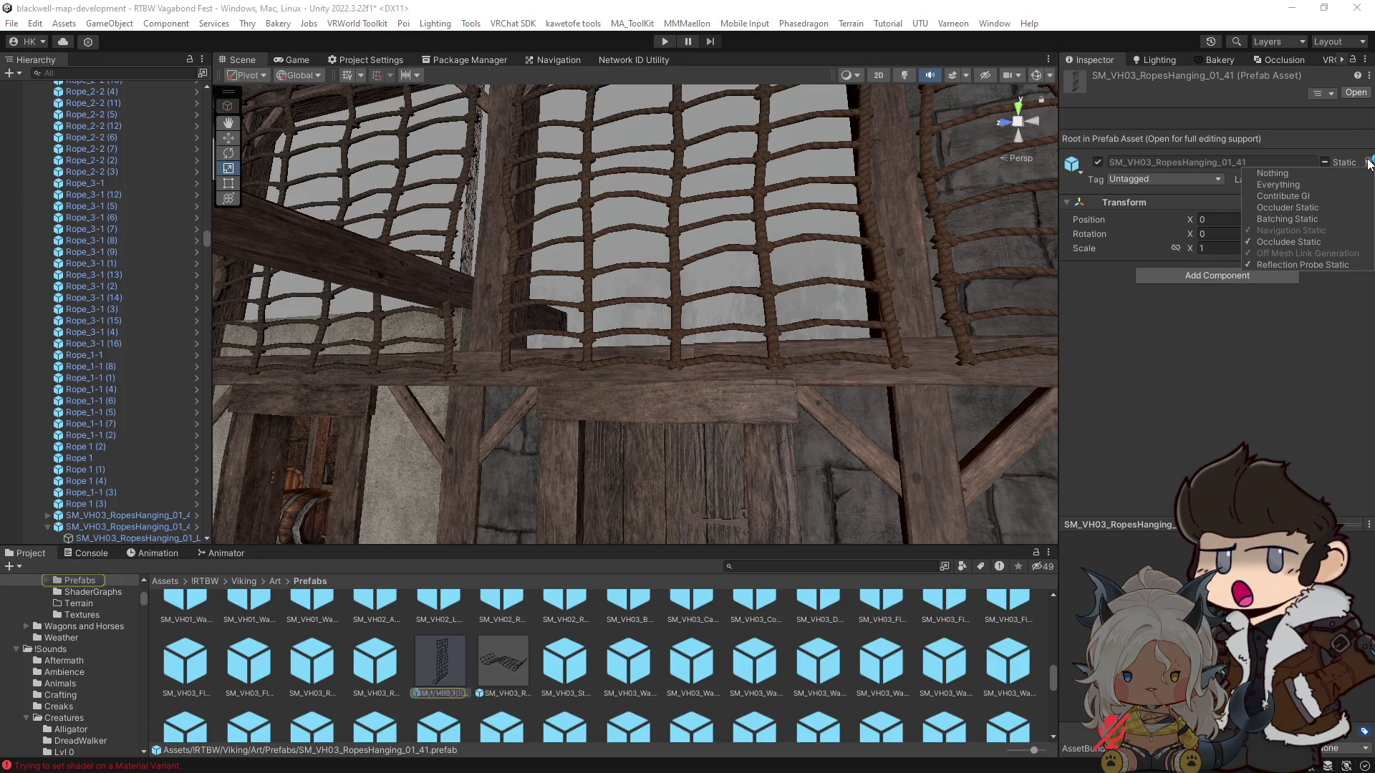
pyautogui.click(521, 310)
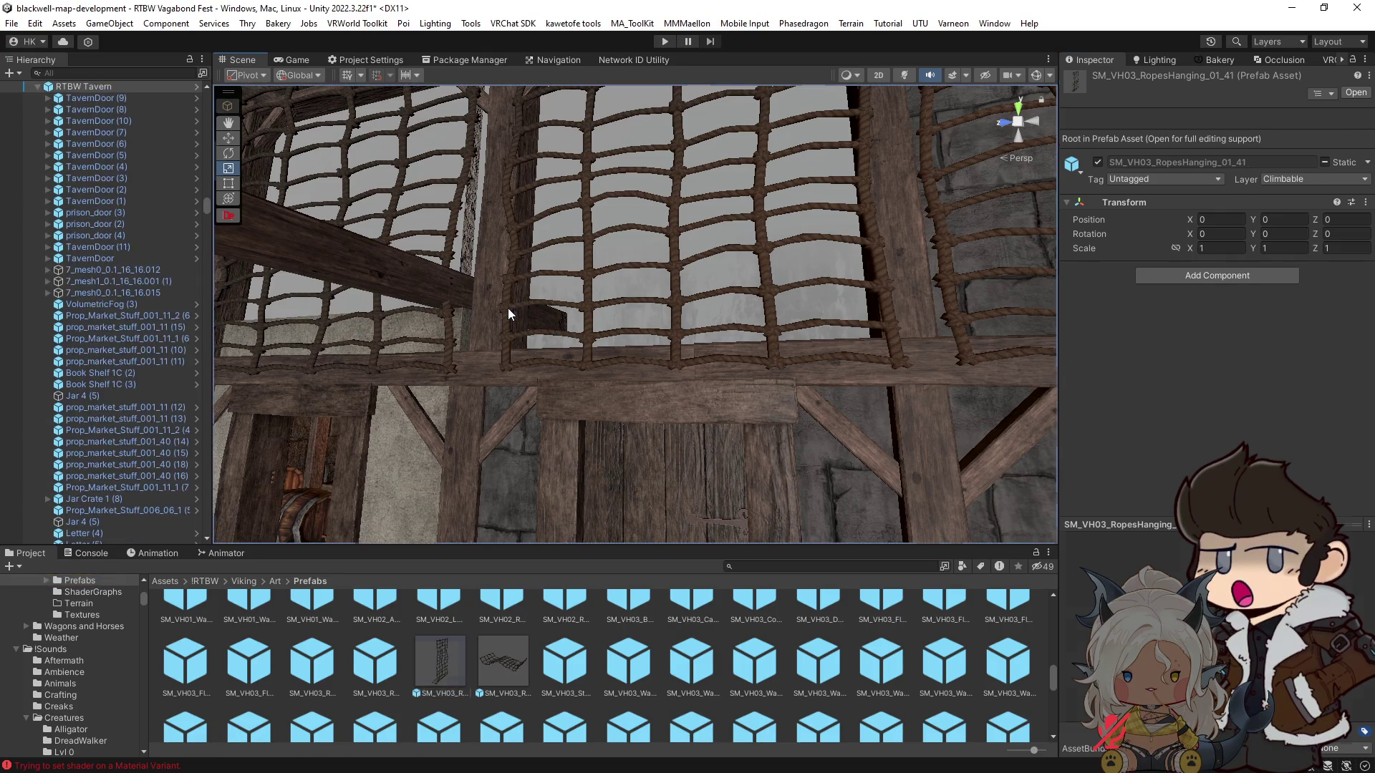
pyautogui.click(509, 313)
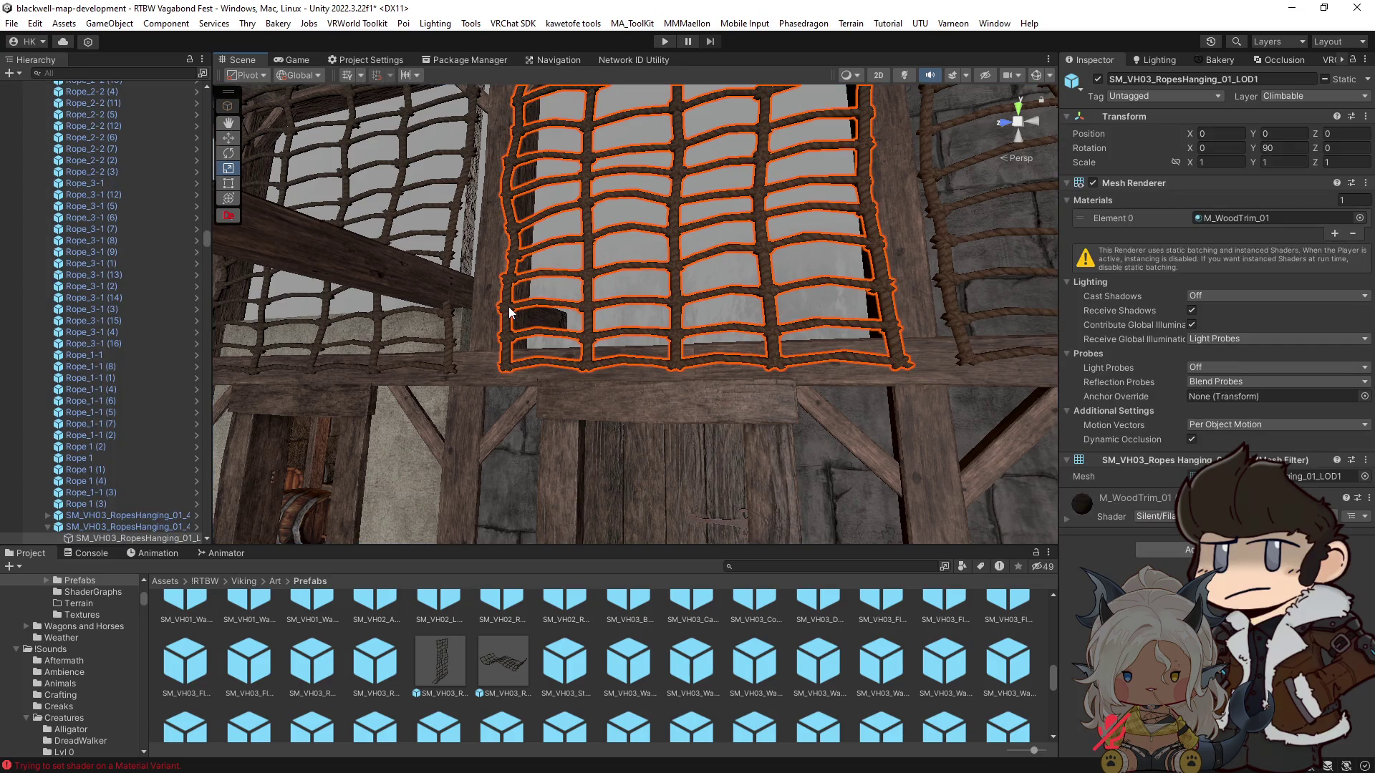
pyautogui.click(46, 527)
# Step: Turn off Batching Static and Occluder Static on the six SM_VH03_RopesHanging nets, children included
pyautogui.scroll(-5, 110, 513)
pyautogui.click(113, 387)
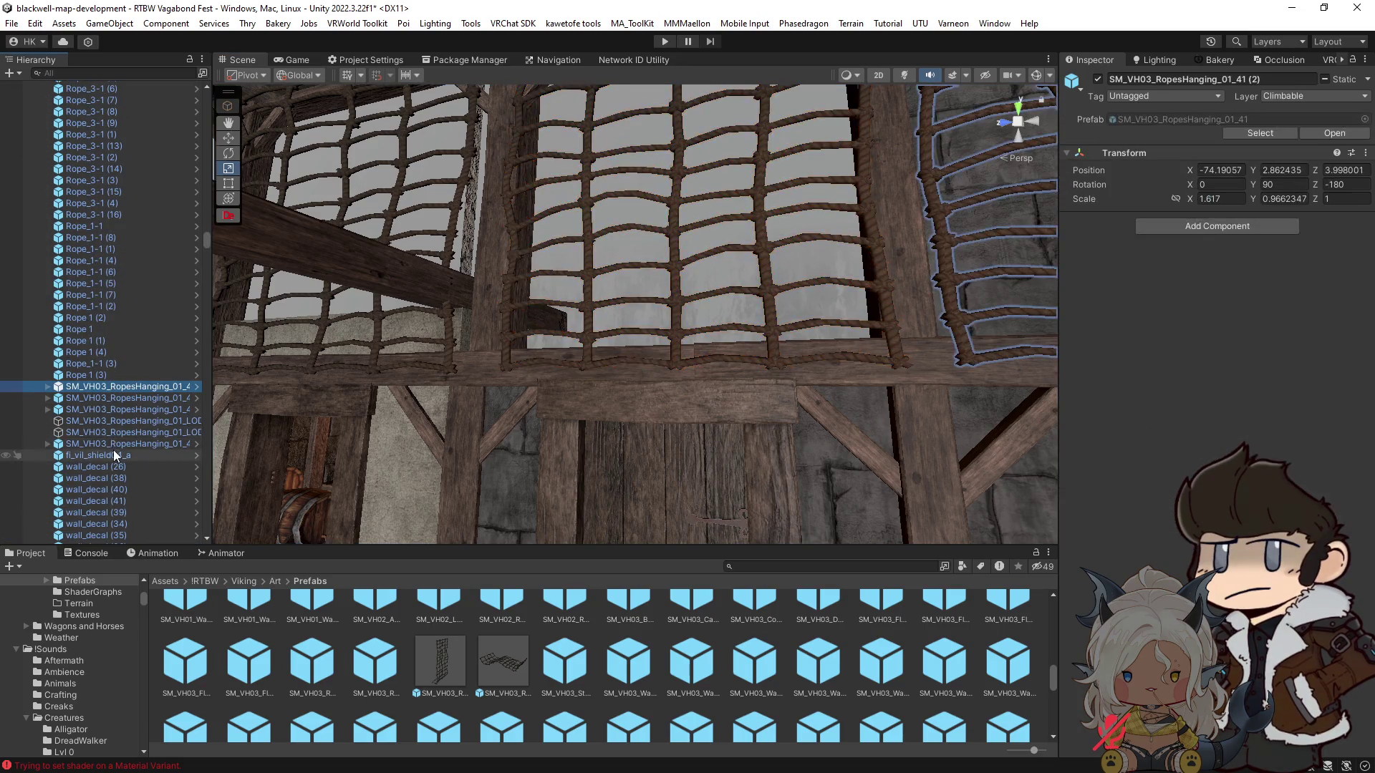
pyautogui.keyDown('shift'); pyautogui.click(113, 444); pyautogui.keyUp('shift')
pyautogui.press('f')
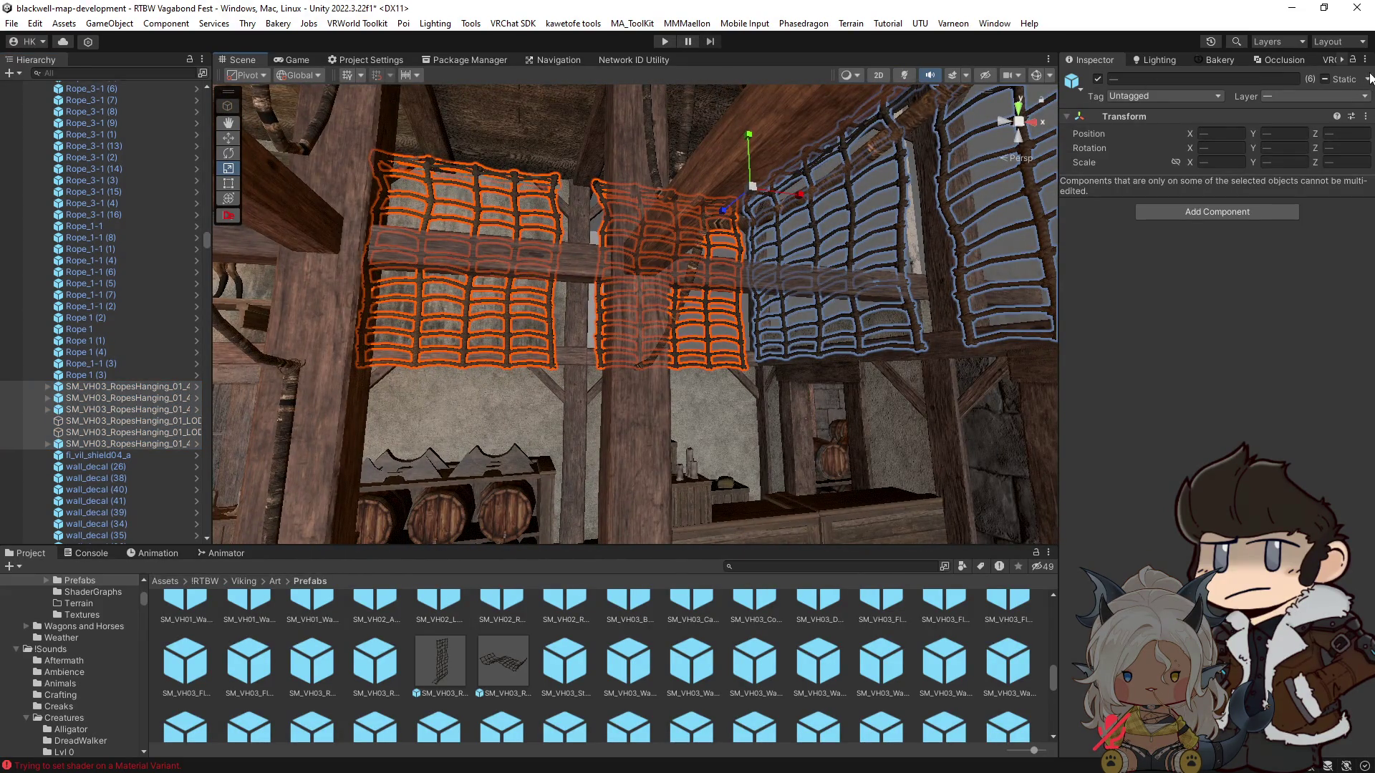
pyautogui.click(1367, 79)
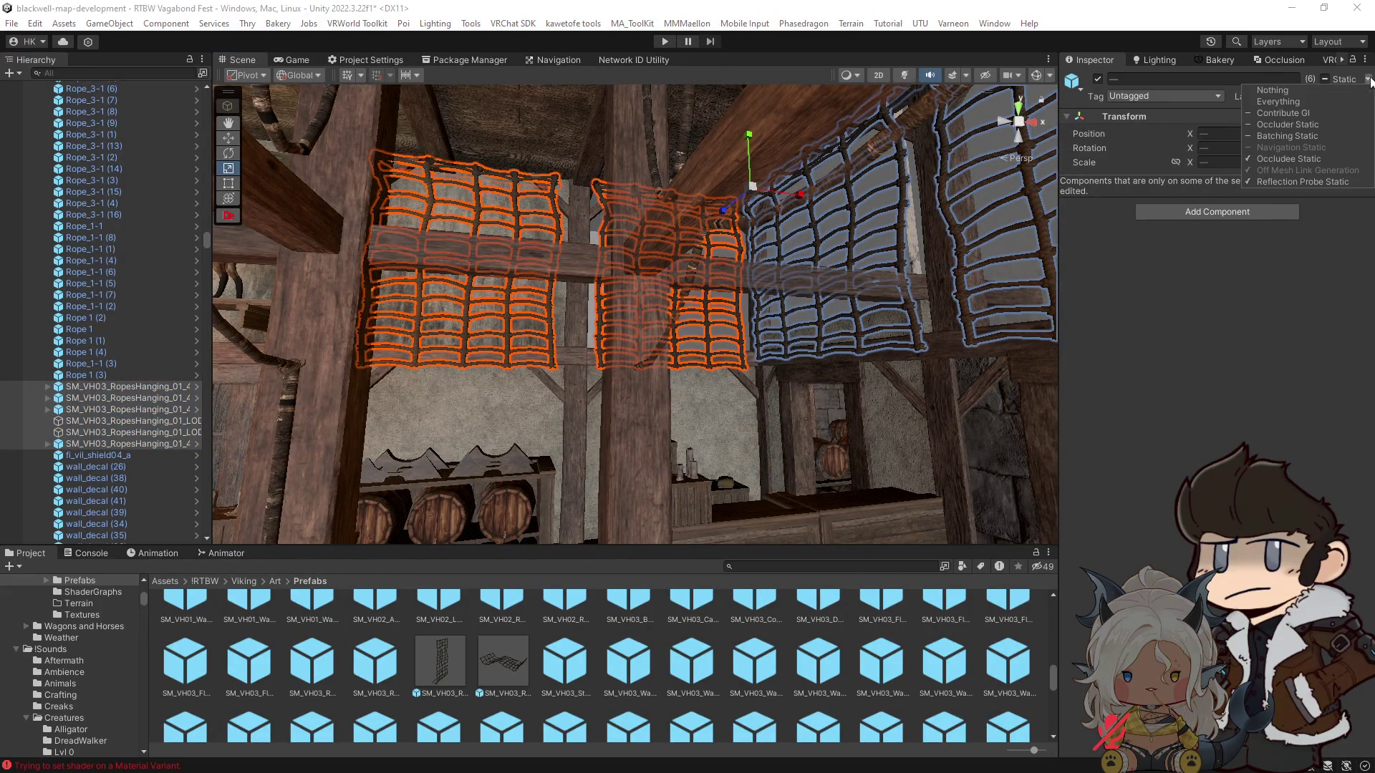
pyautogui.click(1282, 137)
pyautogui.click(648, 426)
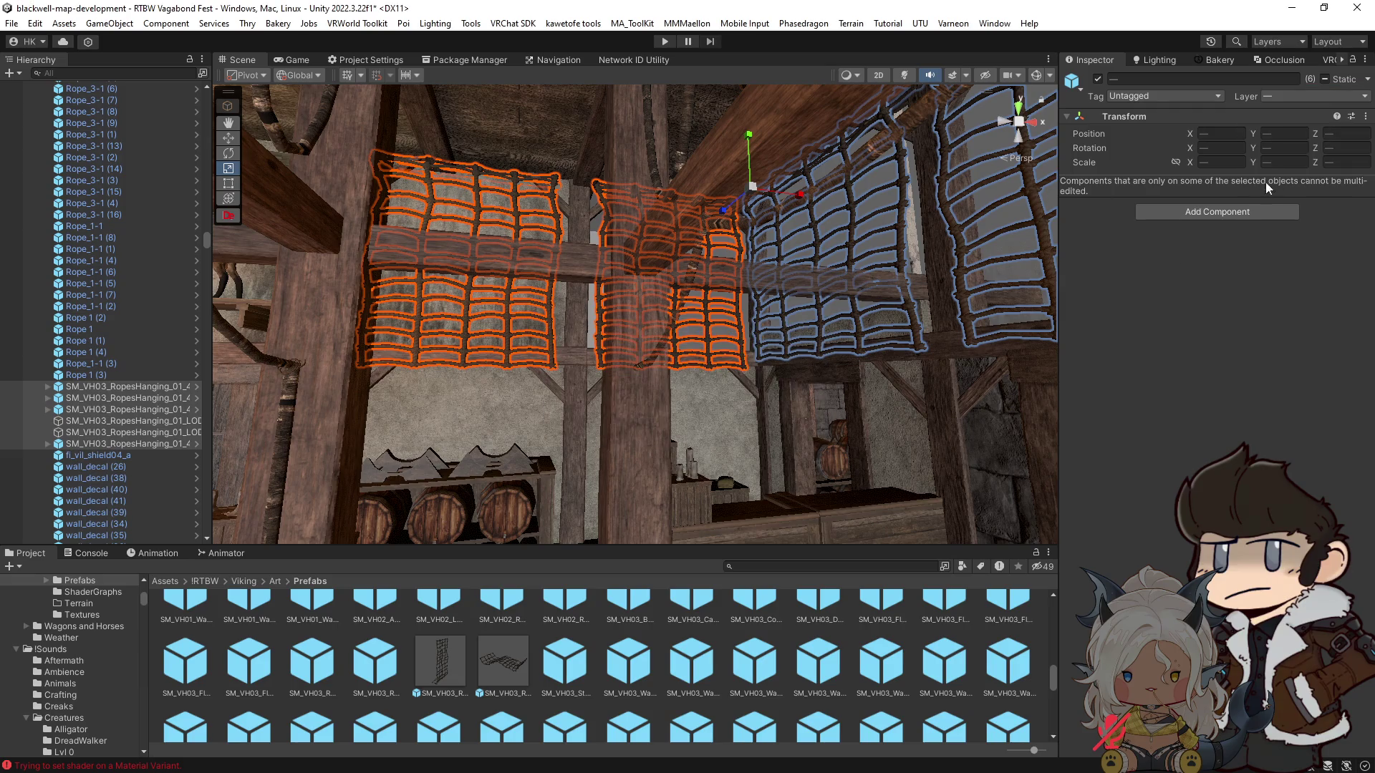
pyautogui.click(1367, 81)
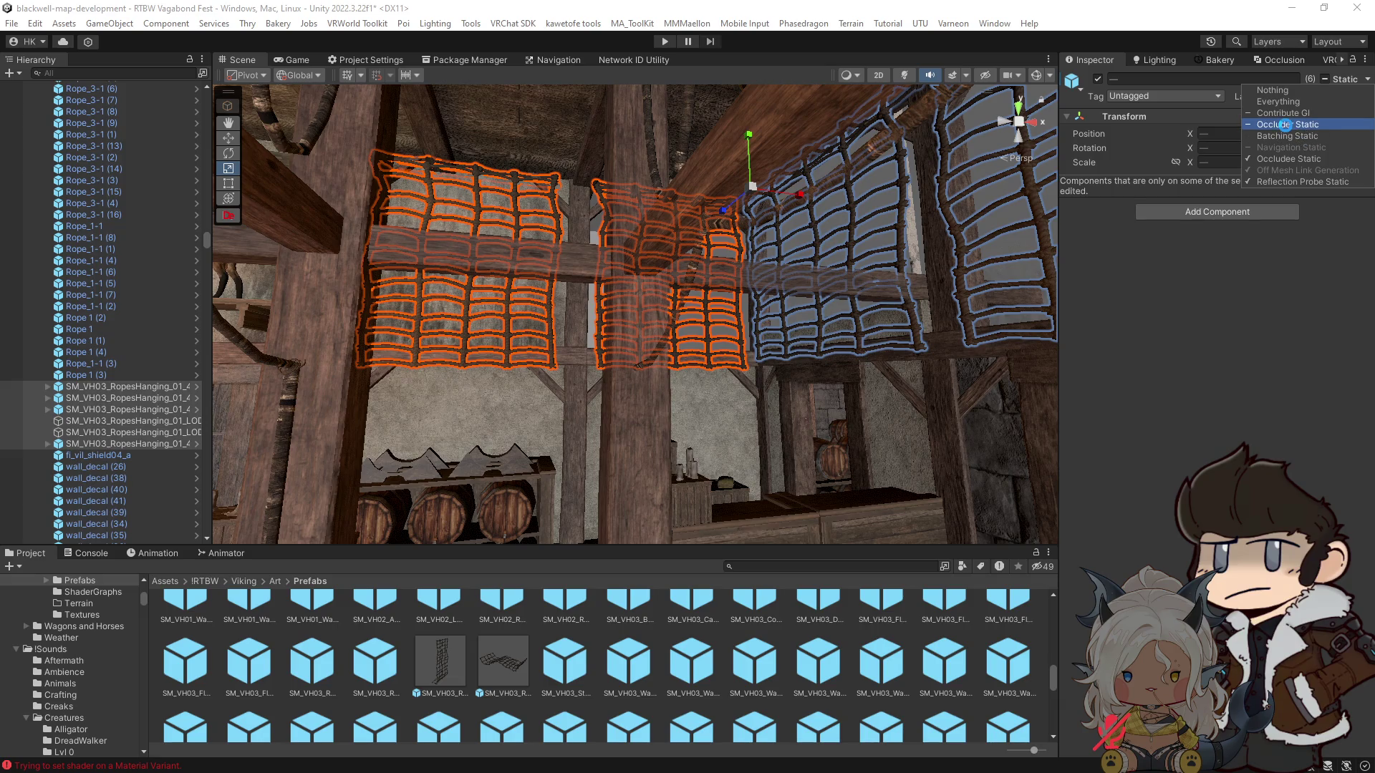
pyautogui.click(1284, 125)
pyautogui.click(639, 424)
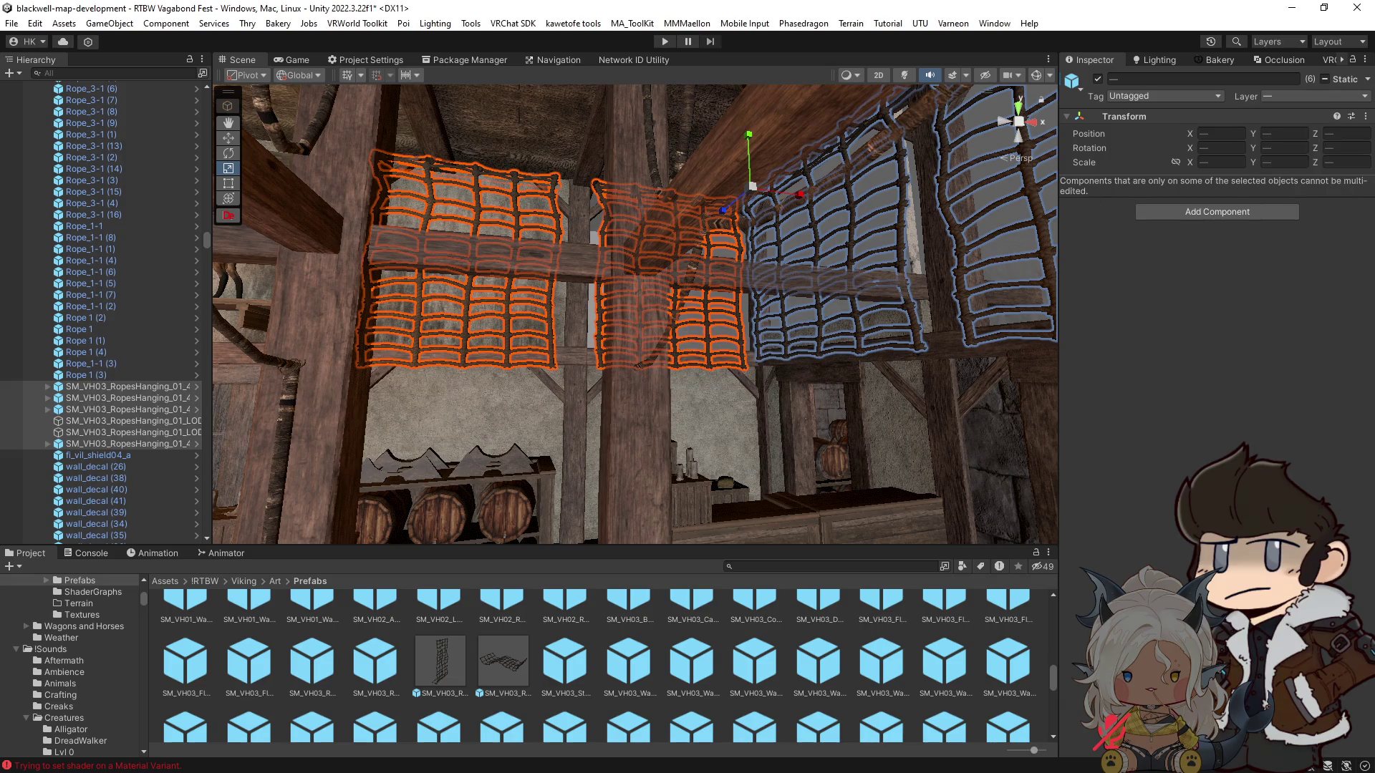
# Step: Recheck the nets' static flags and select the wall Wall 3x3 (1)
pyautogui.click(1368, 80)
pyautogui.moveTo(717, 322)
pyautogui.mouseDown()
pyautogui.moveTo(849, 384)
pyautogui.moveTo(723, 407)
pyautogui.mouseUp()
pyautogui.click(724, 406)
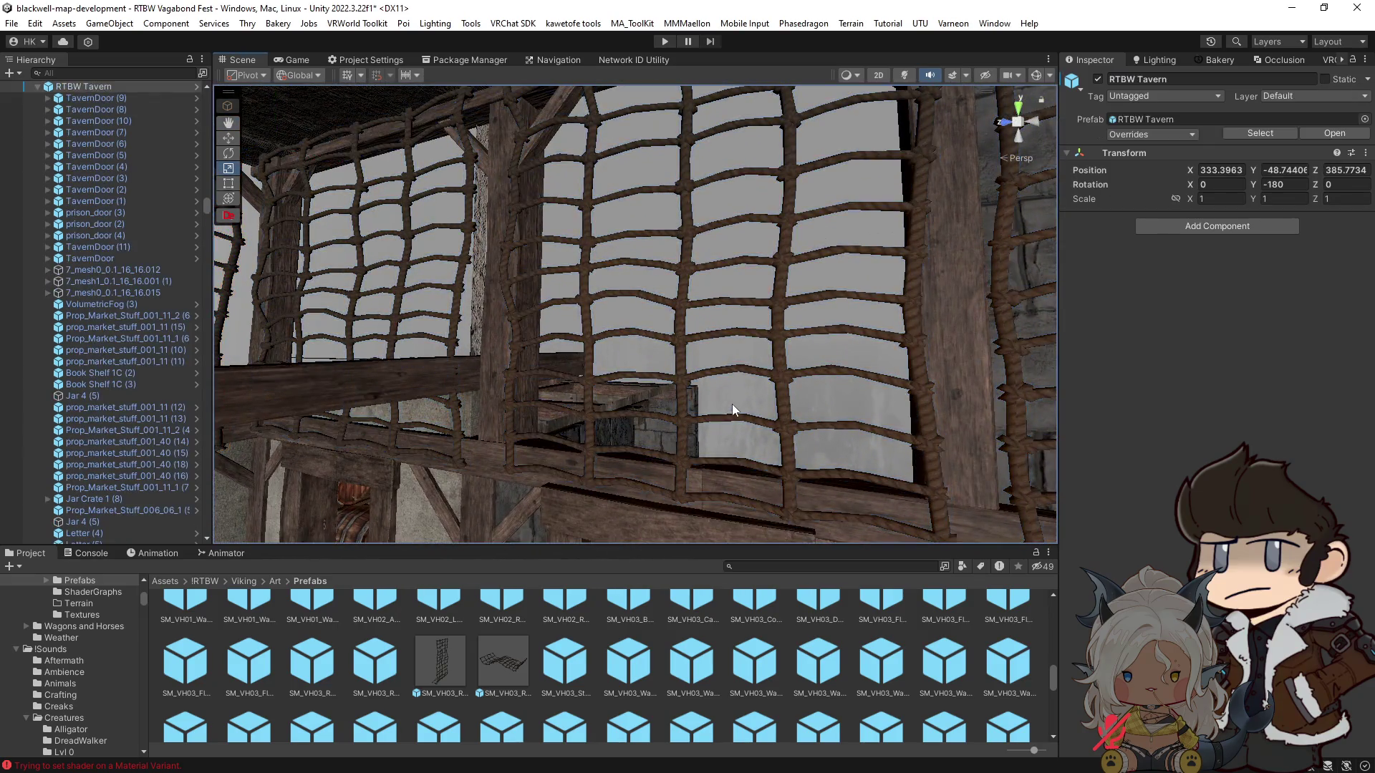
# Step: Frame the decal-covered tavern wall and select the decal wall_decal (40)
pyautogui.click(751, 403)
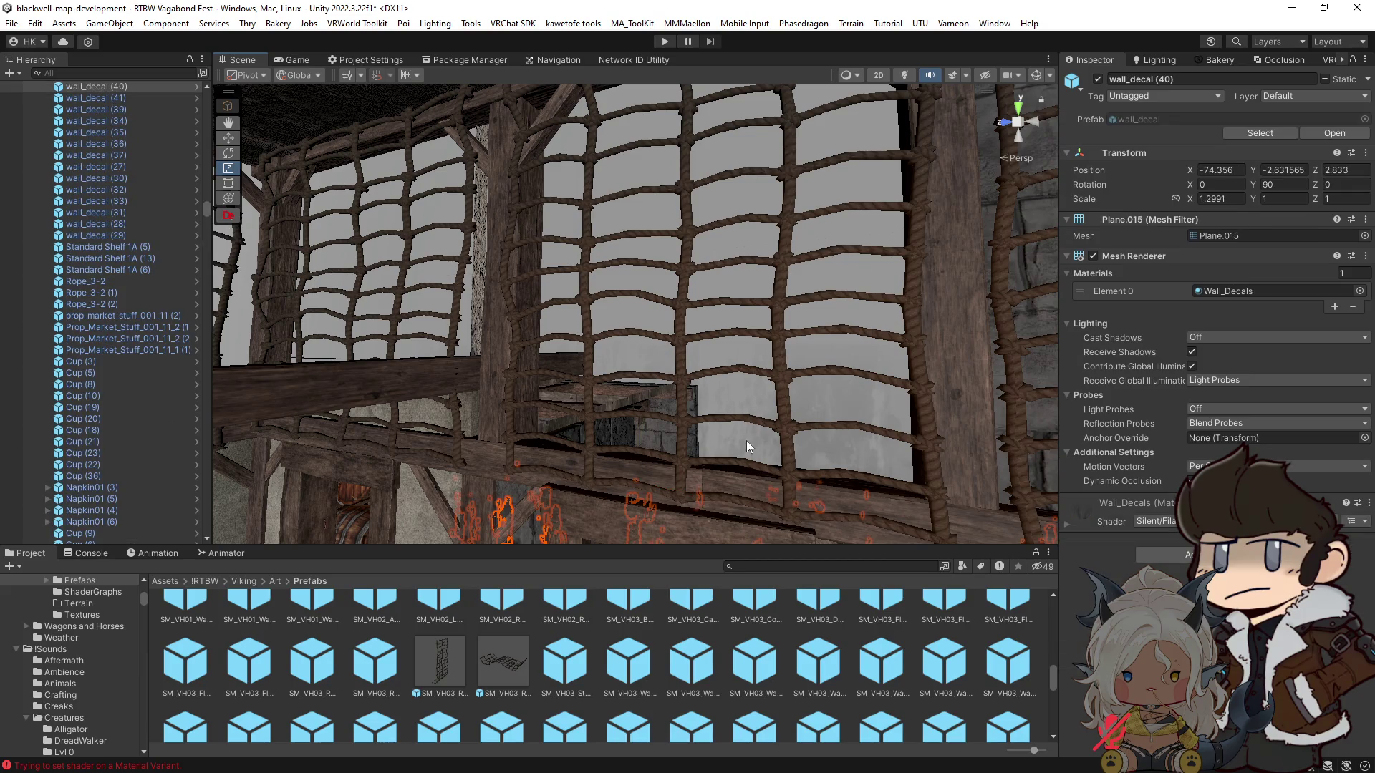
pyautogui.moveTo(931, 372); pyautogui.dragTo(995, 430)
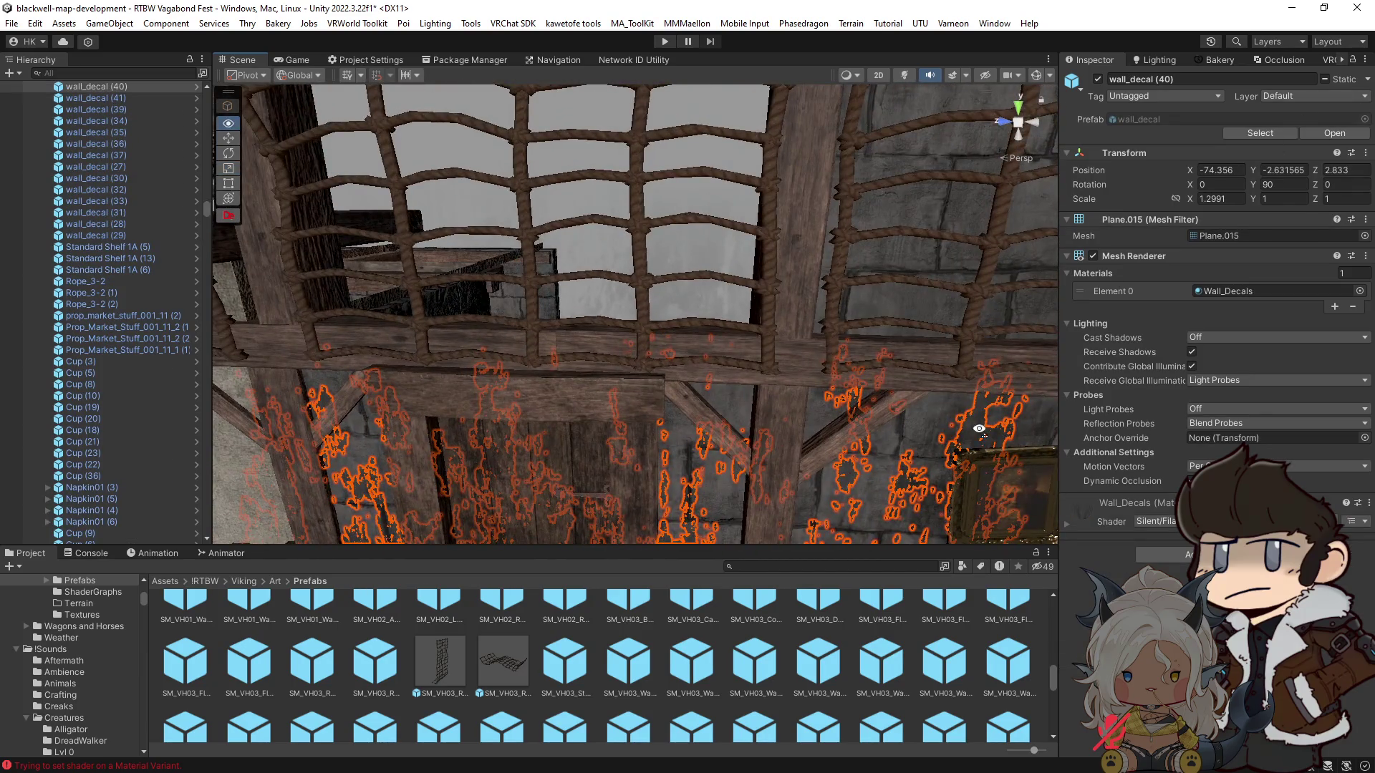
pyautogui.press('f')
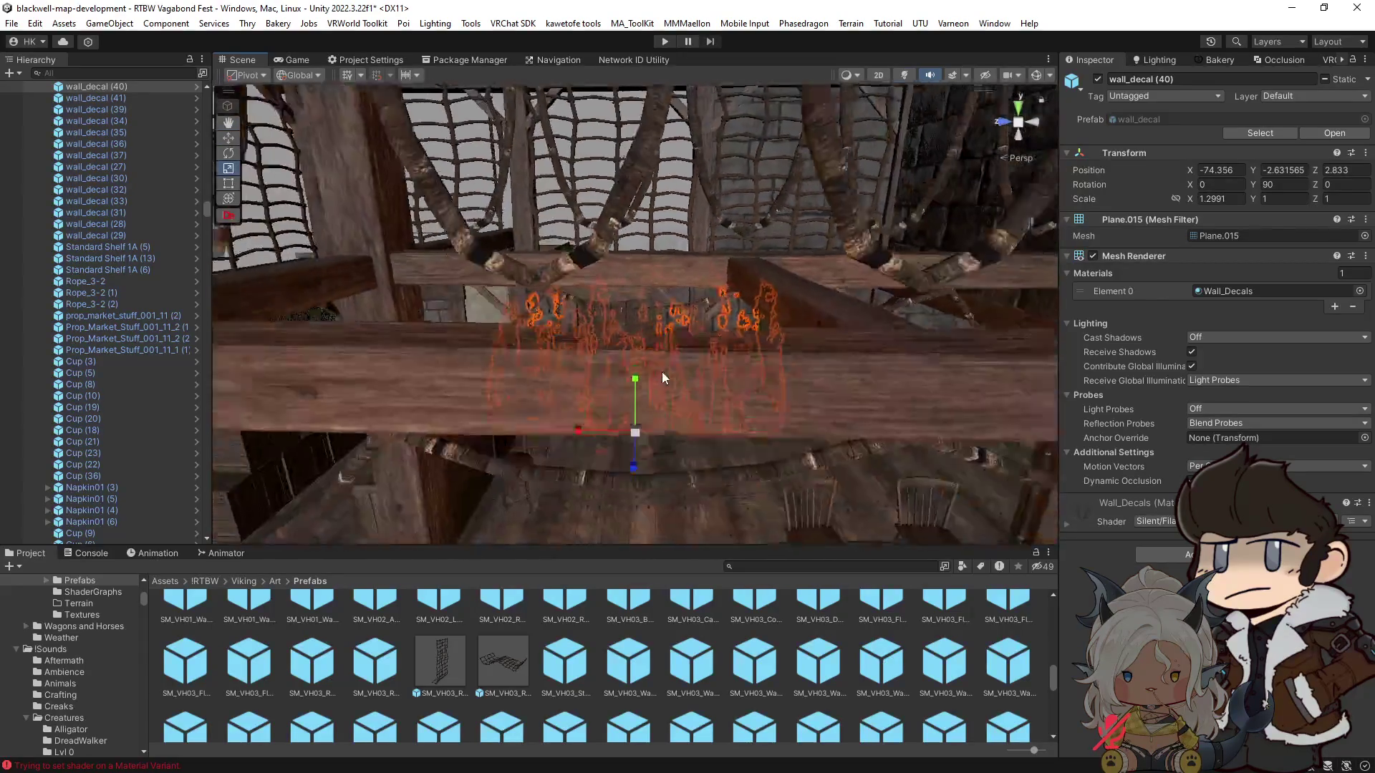
pyautogui.scroll(-5, 662, 377)
pyautogui.click(626, 274)
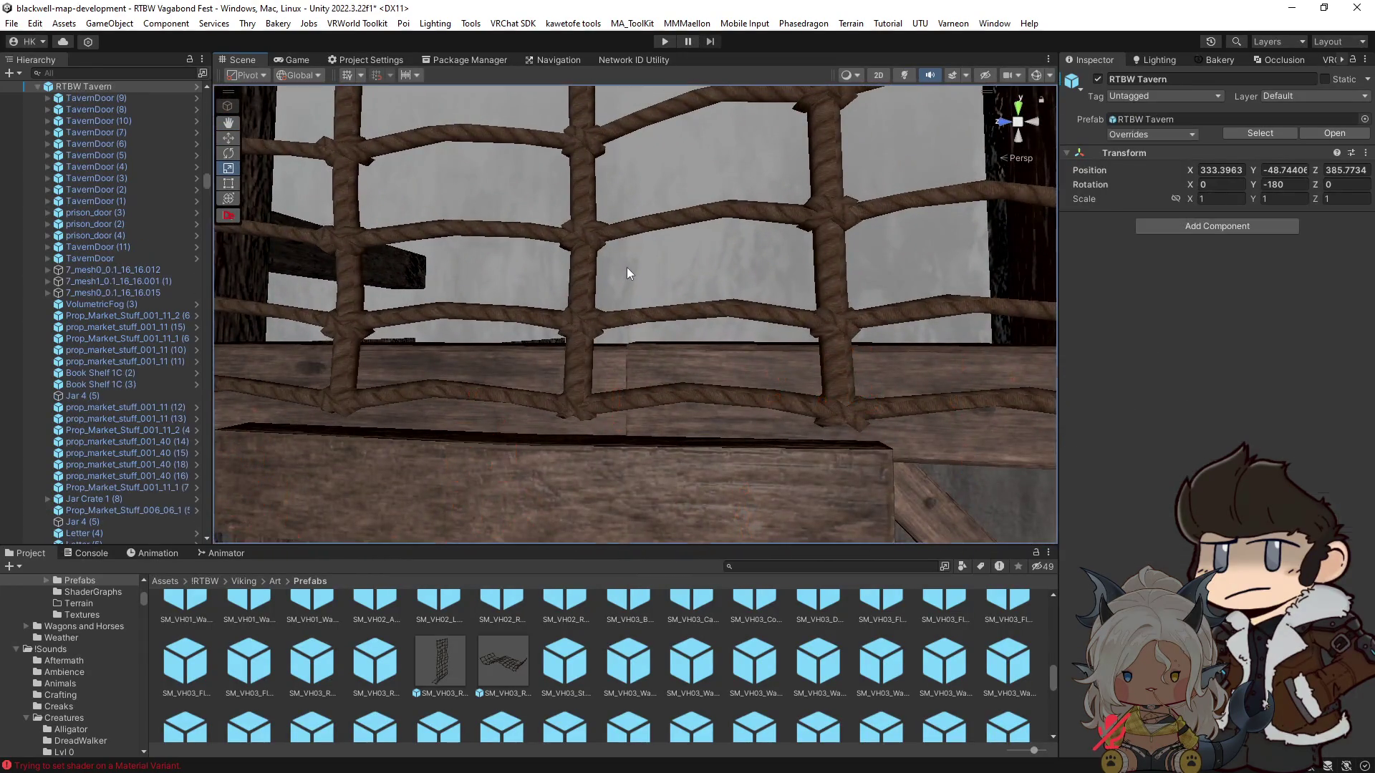
pyautogui.click(628, 268)
pyautogui.moveTo(630, 265)
pyautogui.mouseDown()
pyautogui.moveTo(618, 290)
pyautogui.moveTo(826, 260)
pyautogui.moveTo(784, 215)
pyautogui.moveTo(680, 429)
pyautogui.moveTo(608, 439)
pyautogui.moveTo(842, 390)
pyautogui.mouseUp()
pyautogui.click(826, 261)
pyautogui.click(849, 236)
pyautogui.click(692, 366)
pyautogui.click(747, 401)
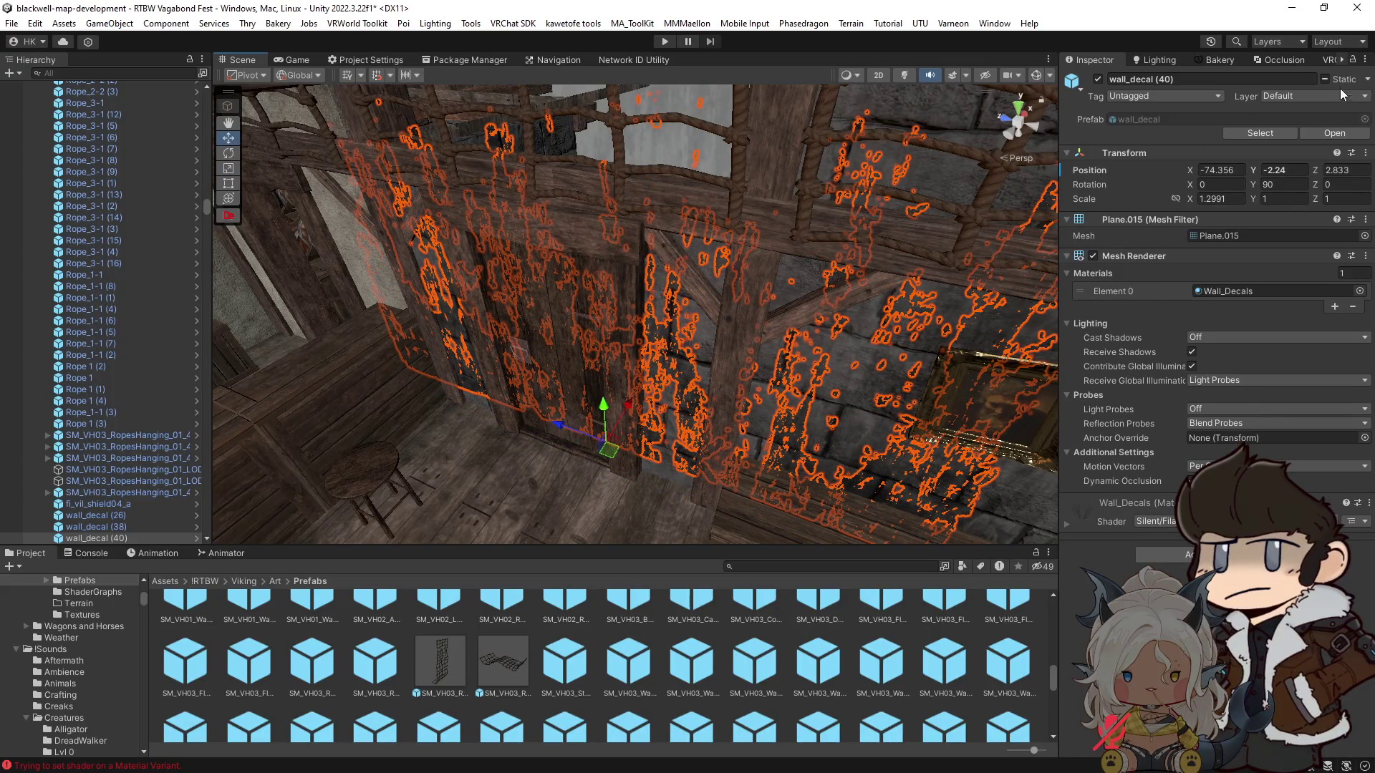
# Step: Undo the accidental move of wall_decal (40) and review its Static flags
pyautogui.hotkey('ctrl', 'z')
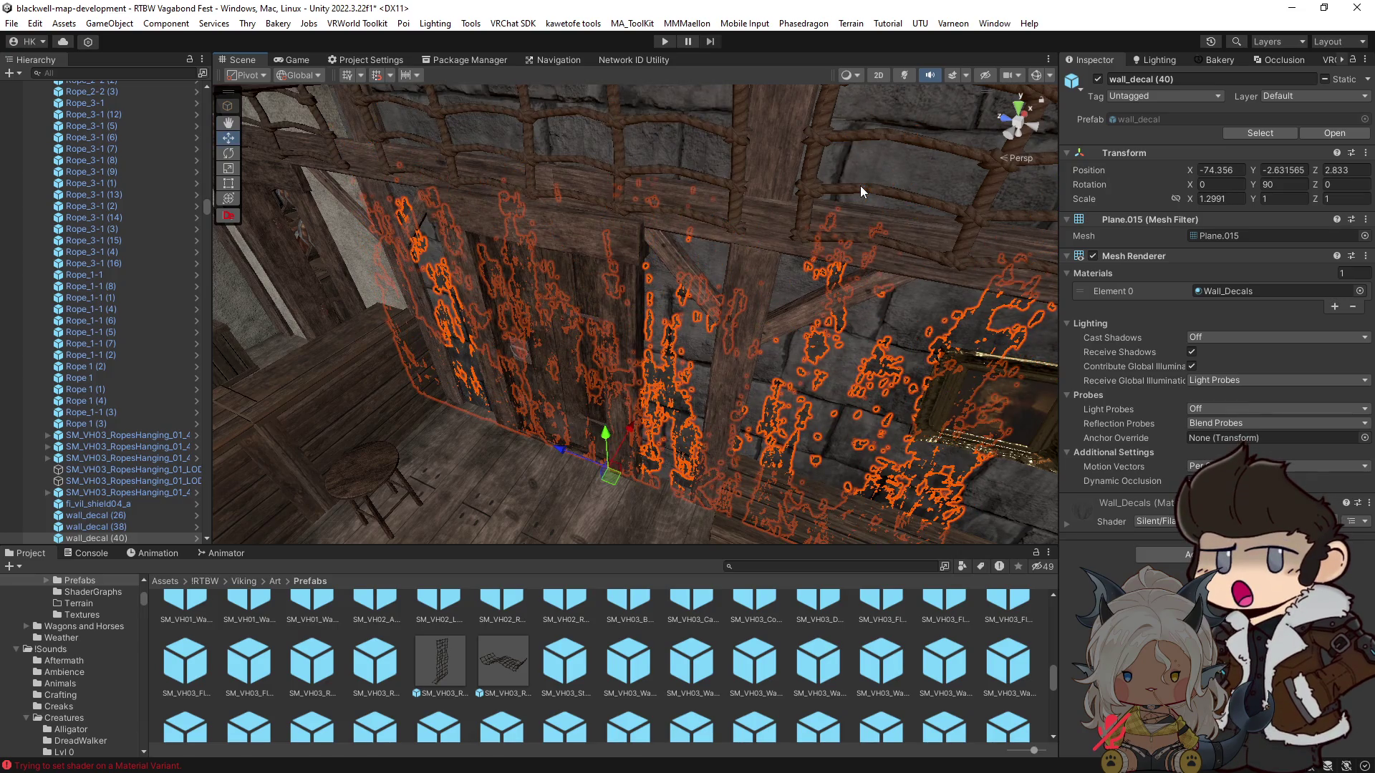
pyautogui.click(1363, 80)
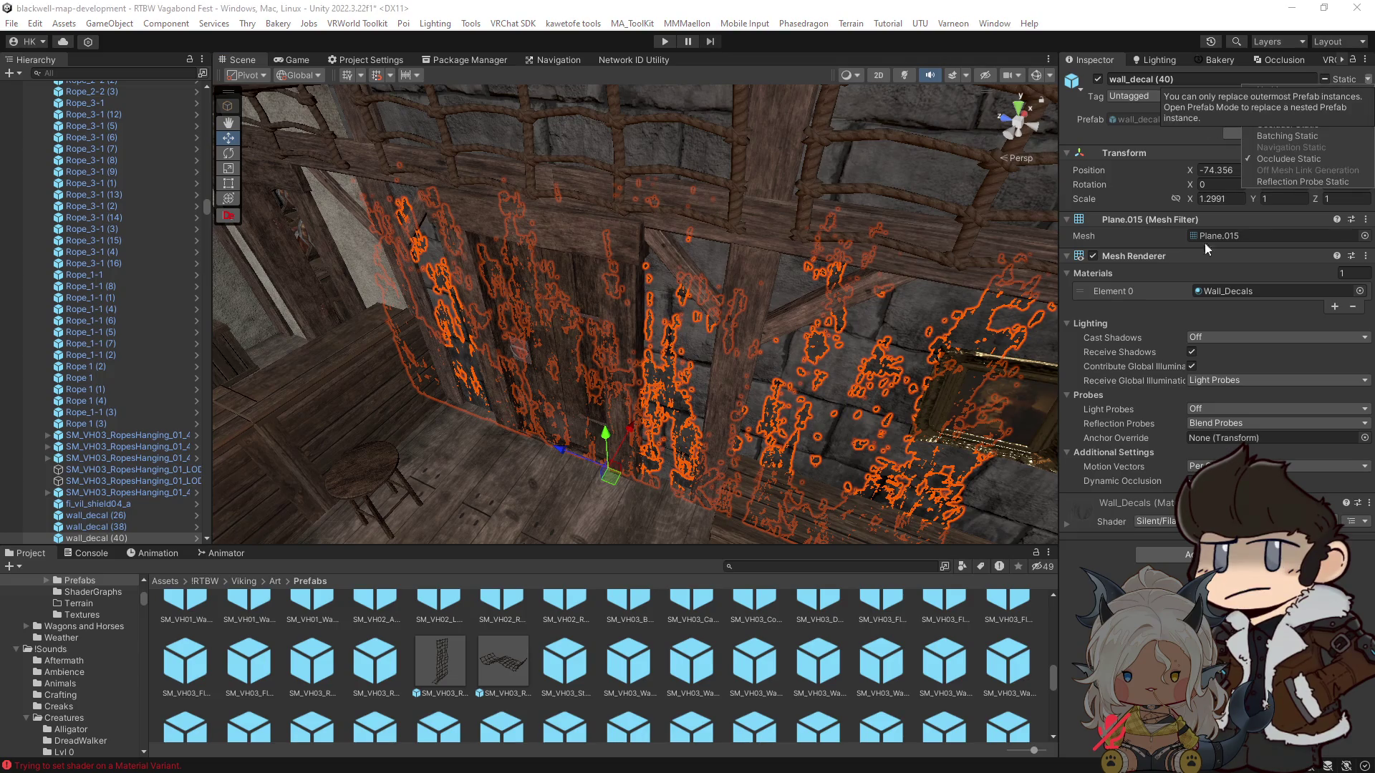
pyautogui.click(864, 356)
pyautogui.moveTo(865, 356)
pyautogui.mouseDown()
pyautogui.moveTo(836, 338)
pyautogui.moveTo(808, 212)
pyautogui.moveTo(829, 206)
pyautogui.moveTo(806, 154)
pyautogui.moveTo(810, 169)
pyautogui.moveTo(703, 215)
pyautogui.moveTo(893, 214)
pyautogui.moveTo(580, 225)
pyautogui.moveTo(807, 211)
pyautogui.moveTo(741, 217)
pyautogui.moveTo(568, 175)
pyautogui.moveTo(928, 233)
pyautogui.moveTo(674, 251)
pyautogui.mouseUp()
pyautogui.press('w')
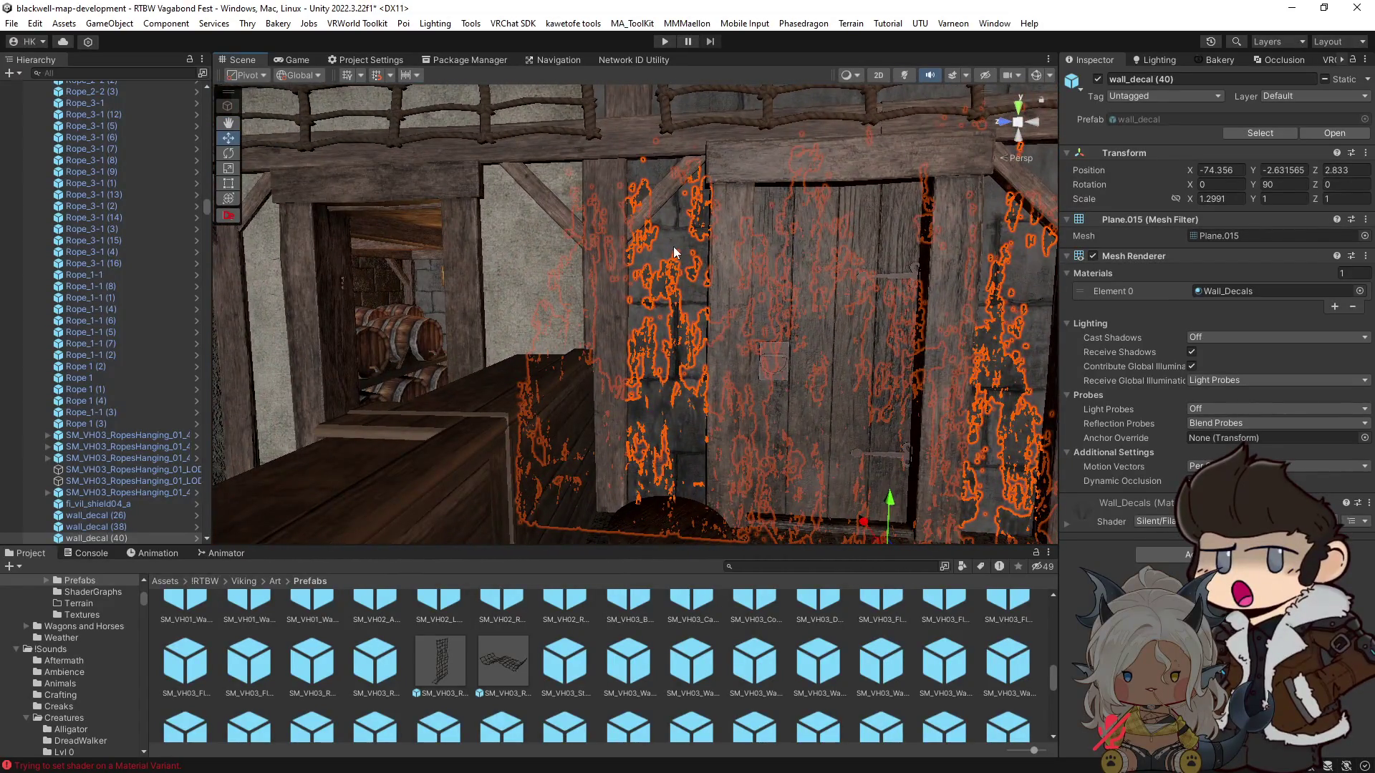
# Step: Turn on scene lighting and select Wall 3x3 (1), bringing up its material options
pyautogui.click(675, 252)
pyautogui.click(905, 71)
pyautogui.moveTo(540, 229)
pyautogui.mouseDown()
pyautogui.moveTo(703, 279)
pyautogui.moveTo(722, 299)
pyautogui.mouseUp()
pyautogui.click(721, 299)
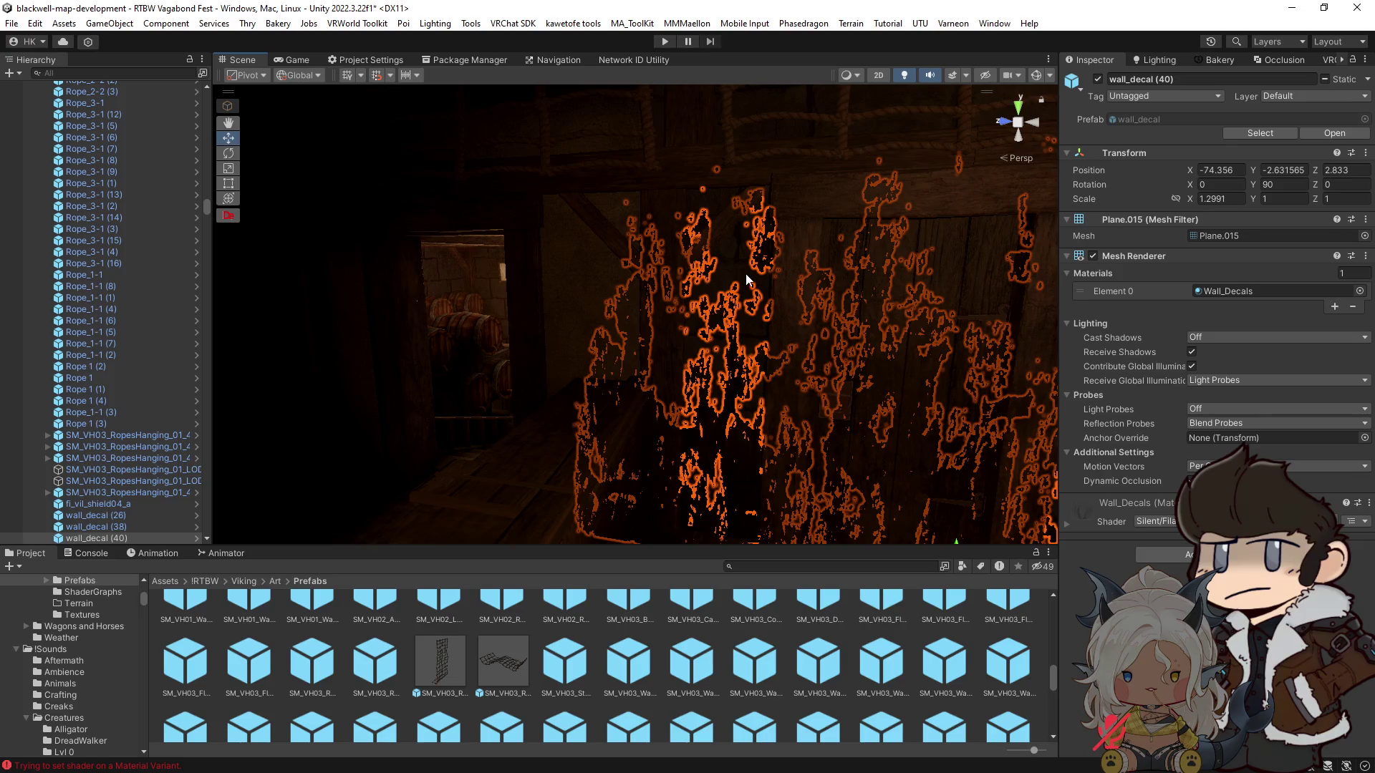
pyautogui.click(746, 280)
pyautogui.rightClick(1082, 647)
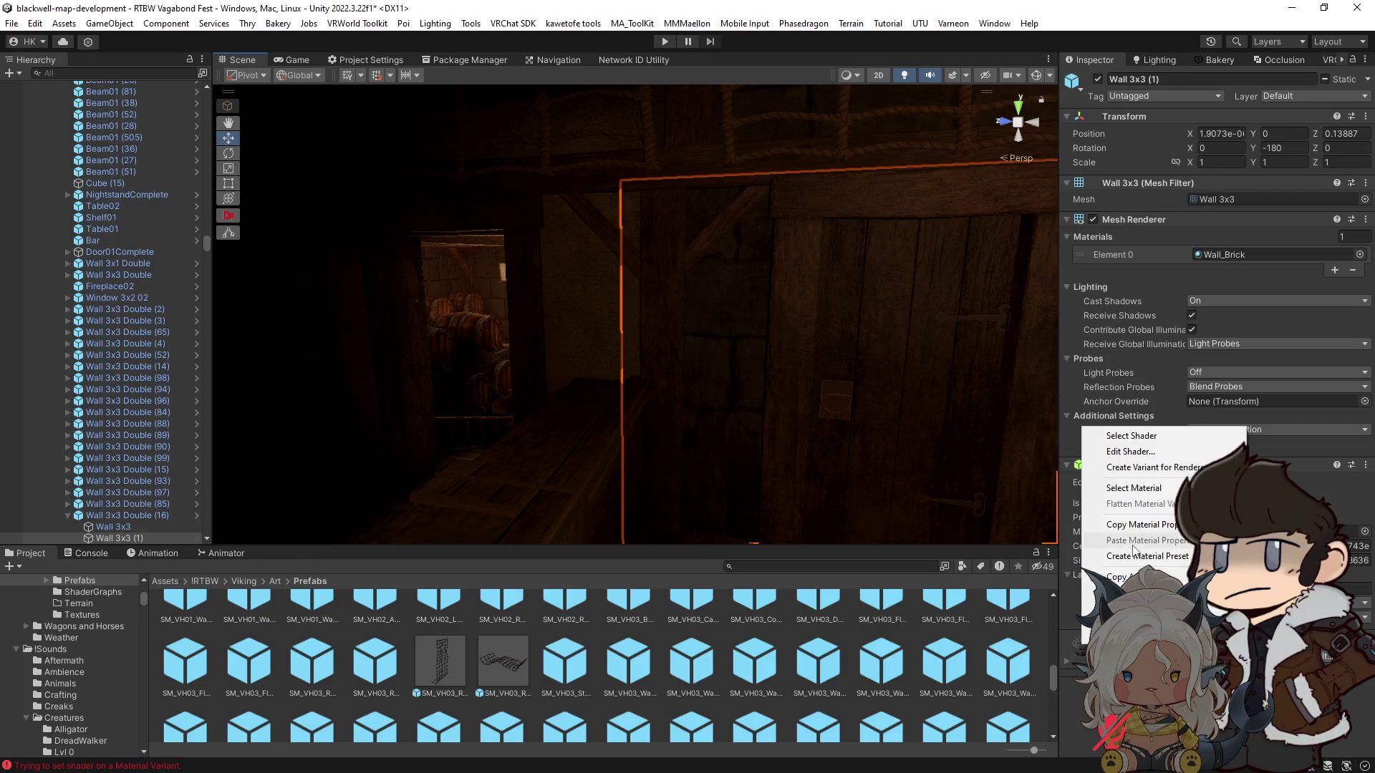
# Step: Locate Wall_Brick in the Tavern Materials folder and drag it over the Scene view to preview
pyautogui.click(1136, 486)
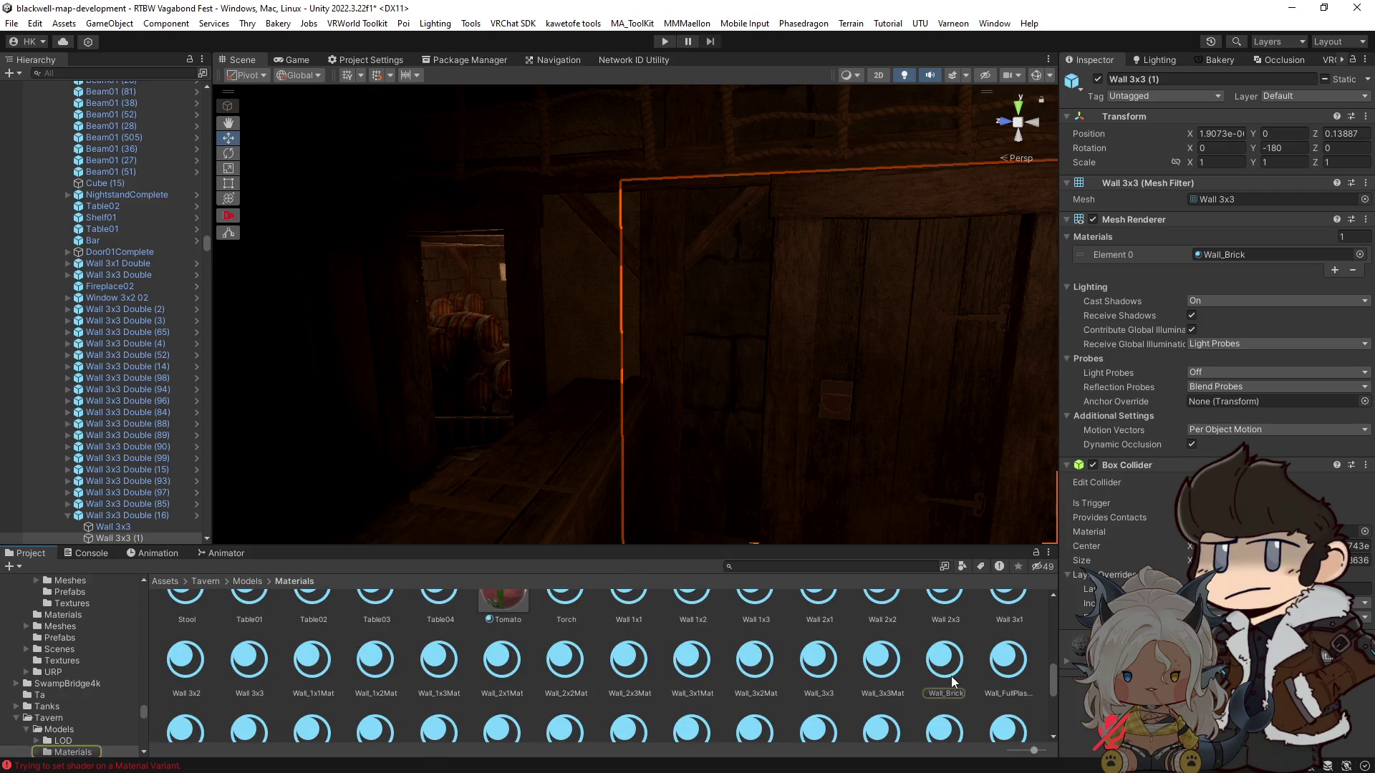
pyautogui.moveTo(947, 679); pyautogui.dragTo(563, 449)
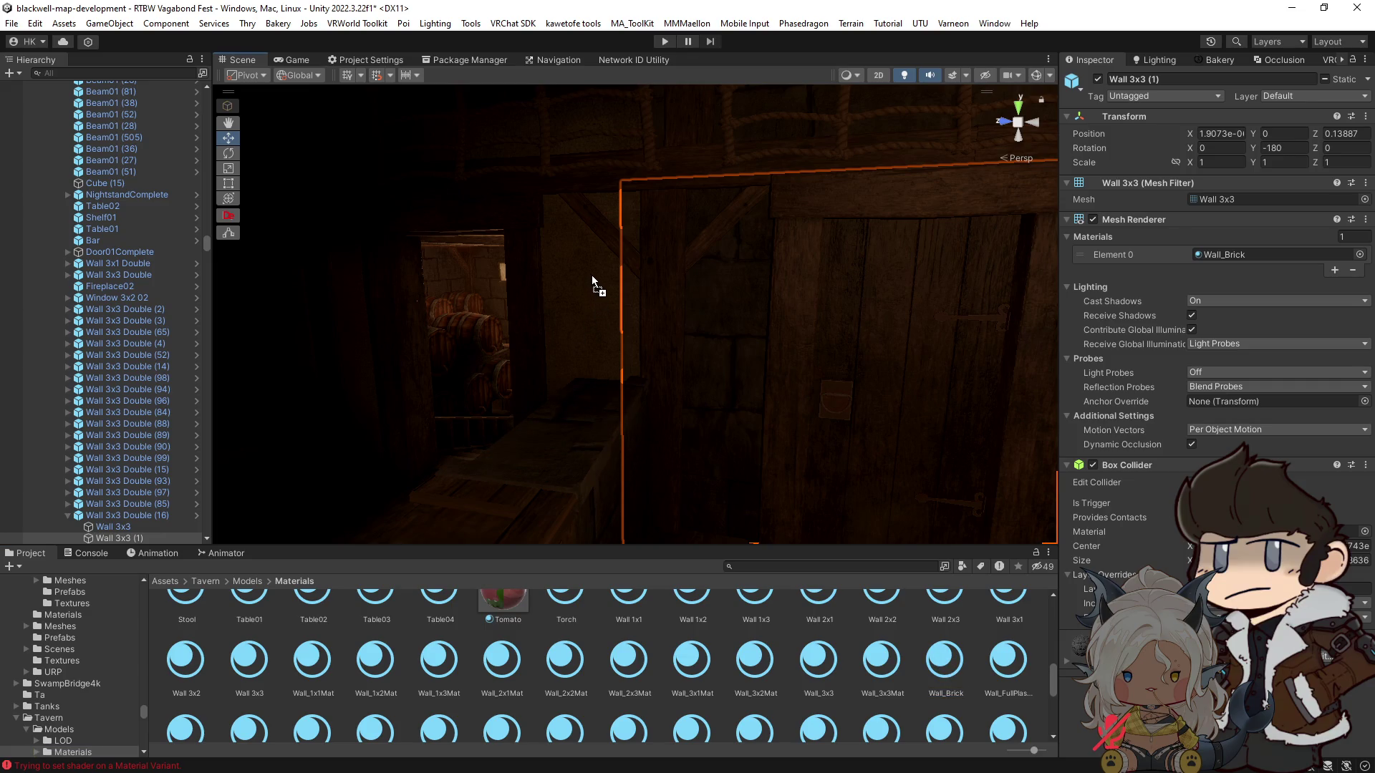
pyautogui.moveTo(555, 212); pyautogui.dragTo(578, 230)
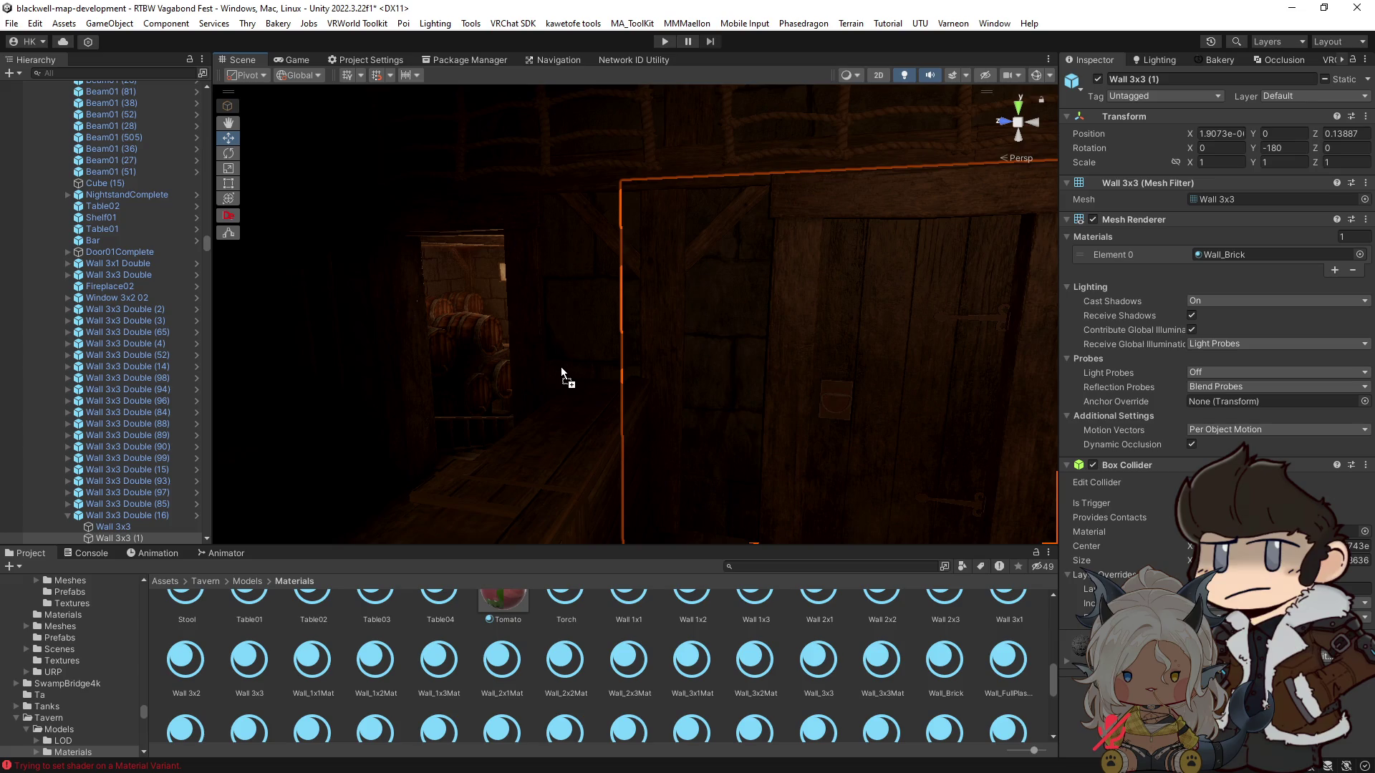
pyautogui.moveTo(569, 313)
pyautogui.mouseDown()
pyautogui.moveTo(858, 316)
pyautogui.moveTo(635, 301)
pyautogui.moveTo(571, 251)
pyautogui.moveTo(592, 246)
pyautogui.moveTo(563, 310)
pyautogui.mouseUp()
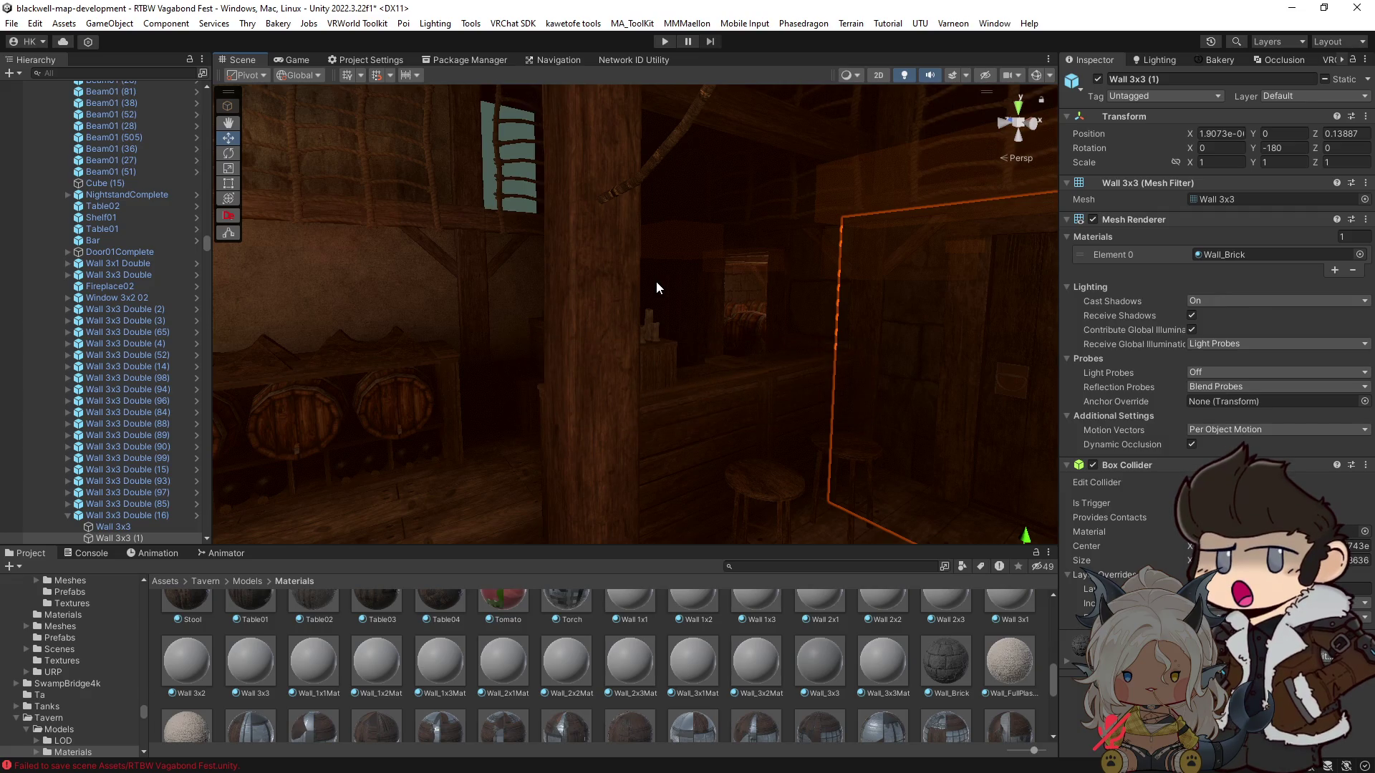
# Step: Select the window rope net's LOD0 mesh and enable Dynamic Occlusion on it
pyautogui.moveTo(656, 281)
pyautogui.mouseDown()
pyautogui.moveTo(642, 305)
pyautogui.moveTo(617, 275)
pyautogui.mouseUp()
pyautogui.click(618, 274)
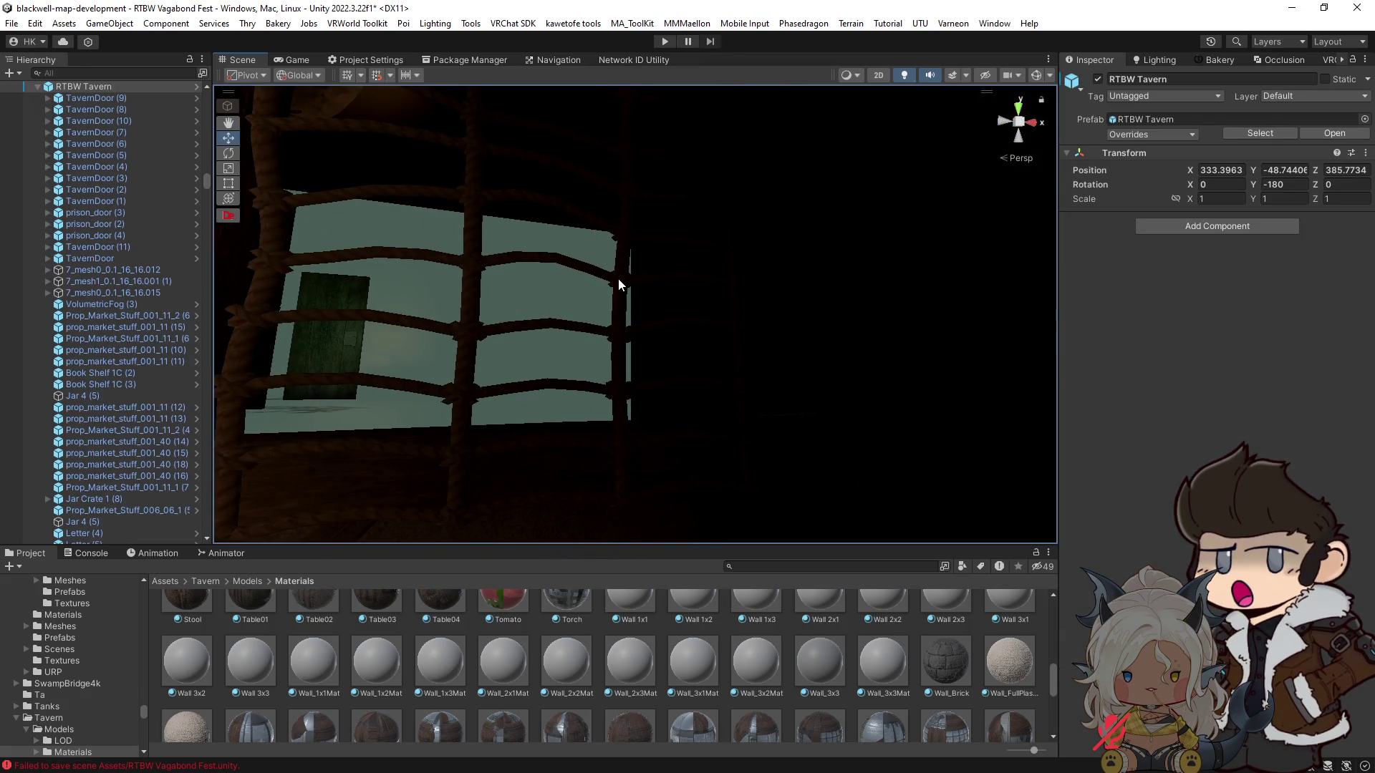
pyautogui.click(618, 278)
pyautogui.click(1367, 79)
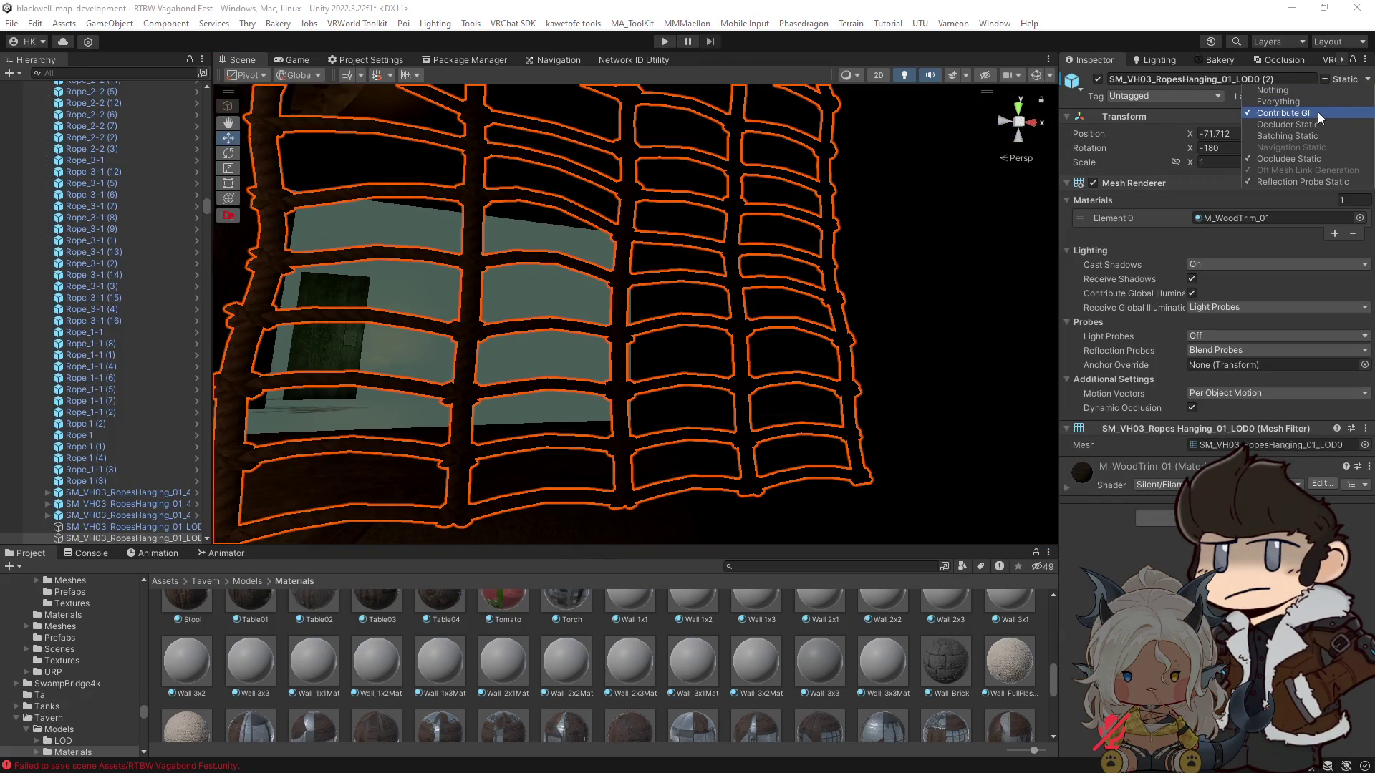
pyautogui.moveTo(990, 207)
pyautogui.mouseDown()
pyautogui.moveTo(583, 298)
pyautogui.moveTo(742, 276)
pyautogui.moveTo(831, 297)
pyautogui.mouseUp()
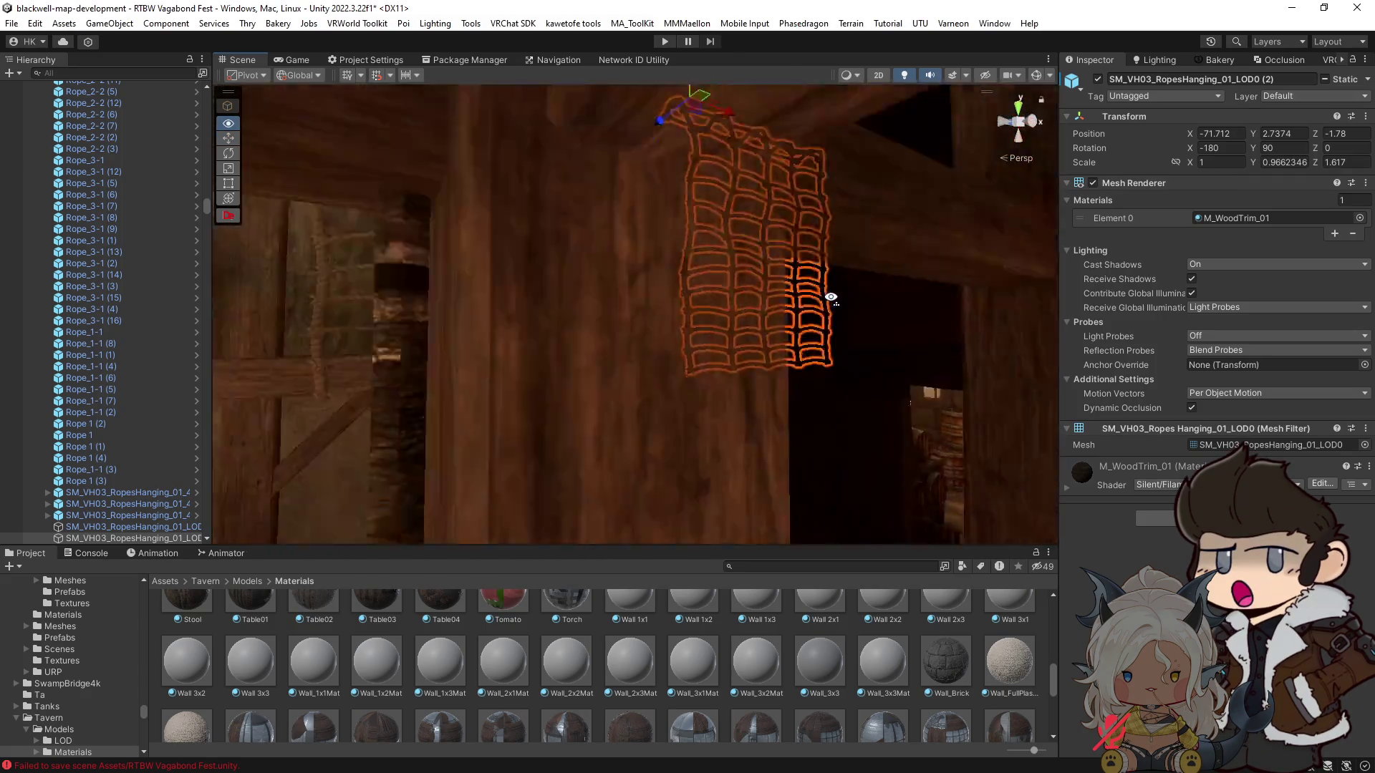
pyautogui.press('f')
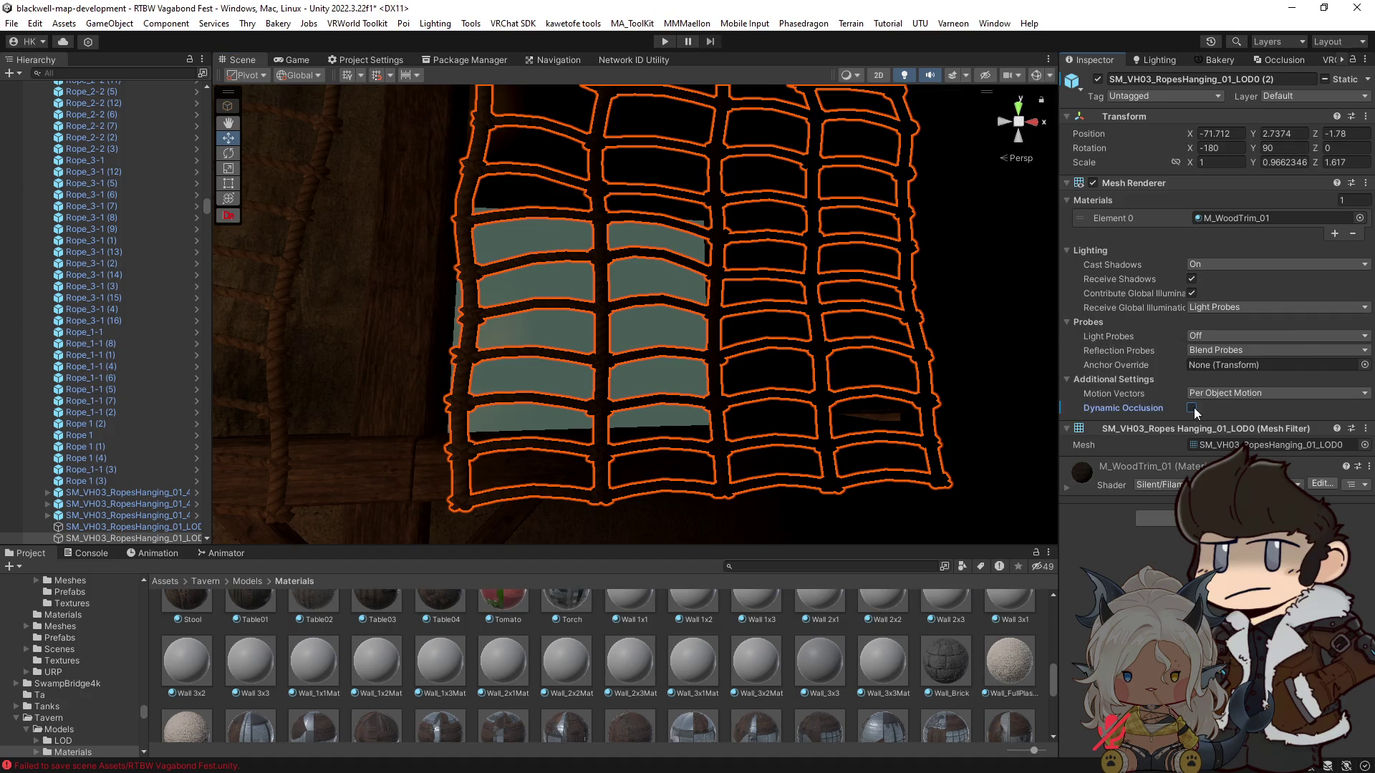
# Step: Show gizmos, switch to unlit shading, and select the wall behind the rope net
pyautogui.click(1037, 76)
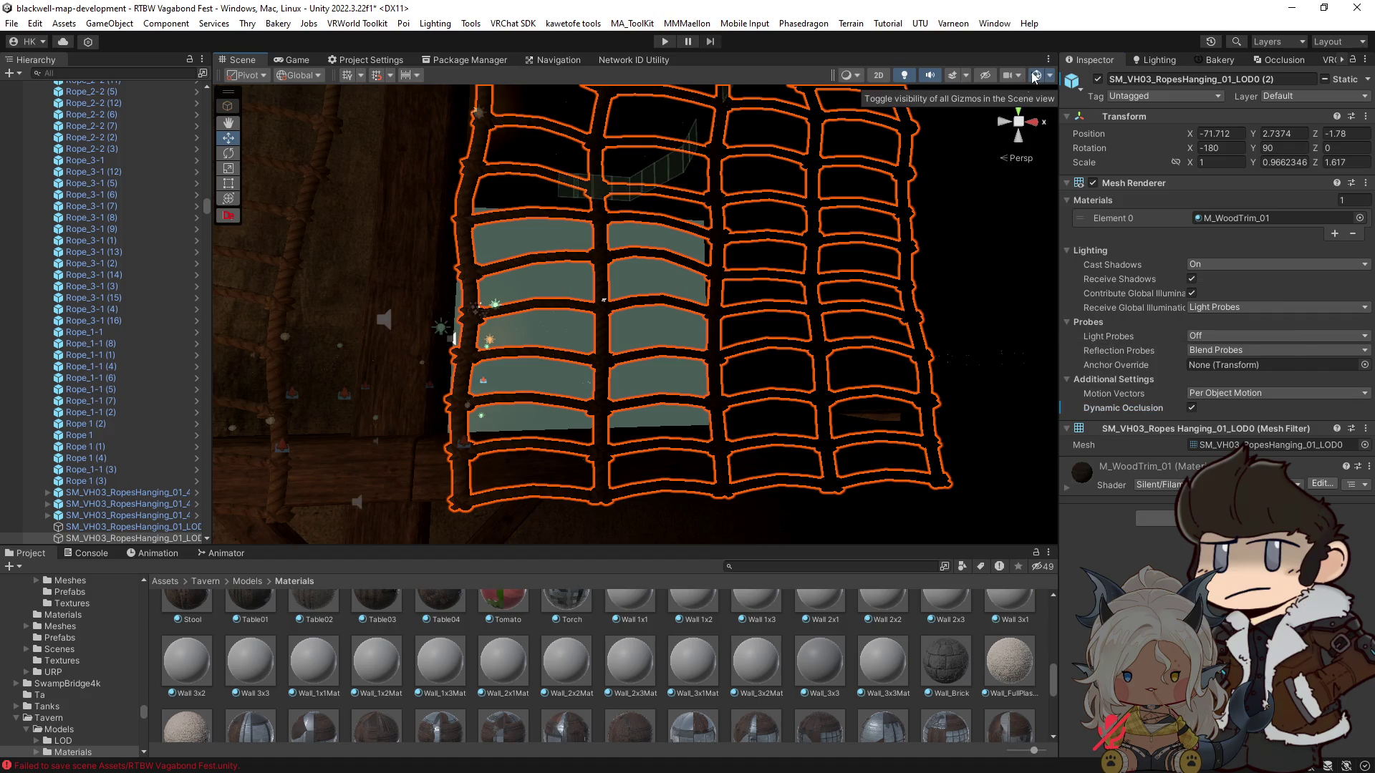
pyautogui.click(651, 283)
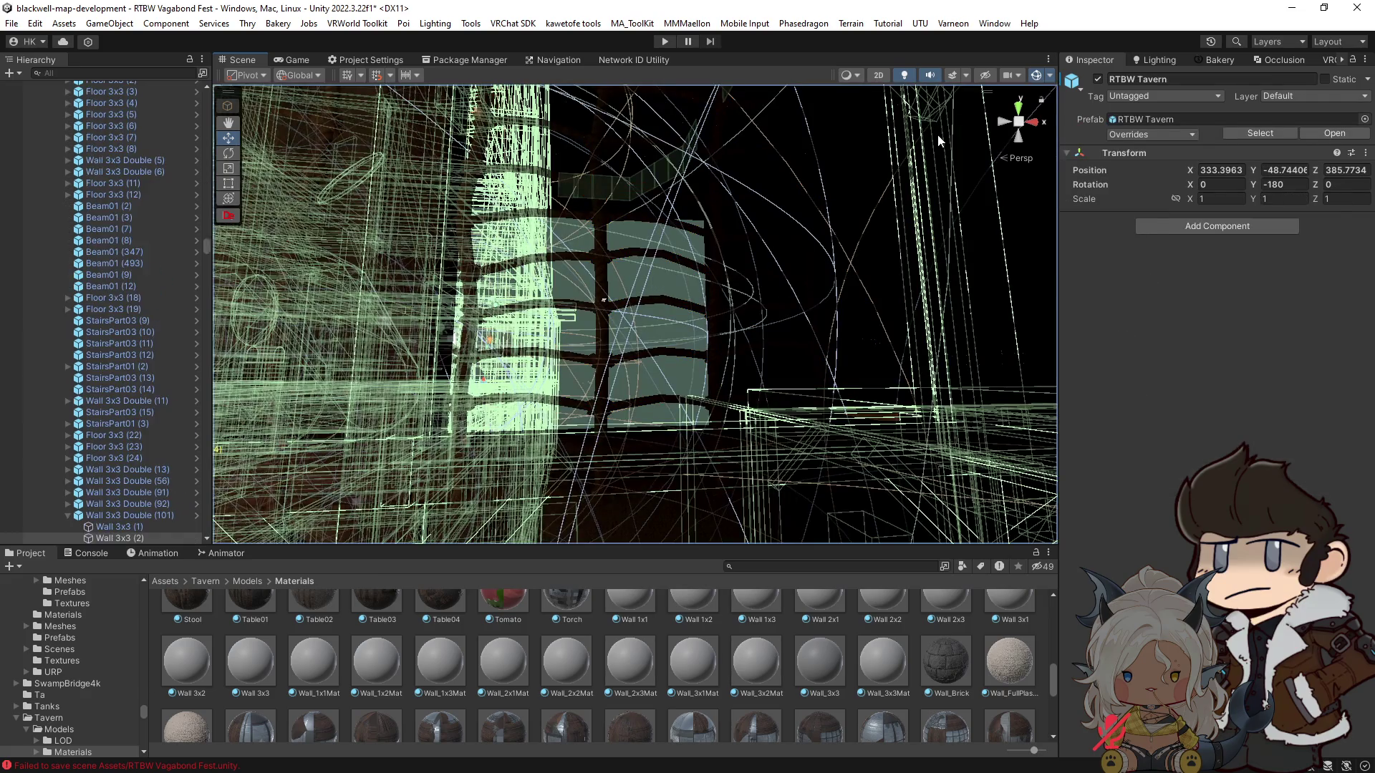
pyautogui.click(905, 75)
pyautogui.moveTo(733, 286); pyautogui.dragTo(580, 372)
pyautogui.press('w')
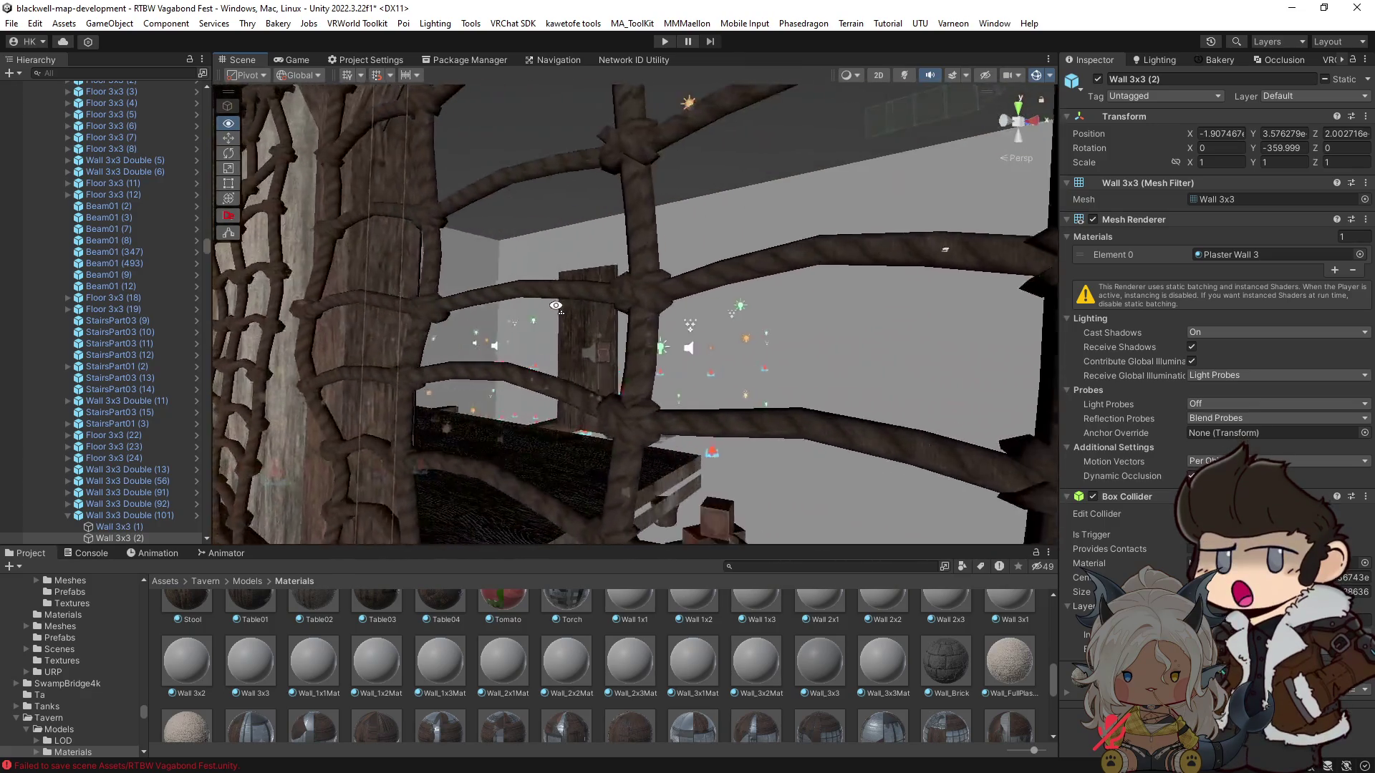
pyautogui.click(551, 307)
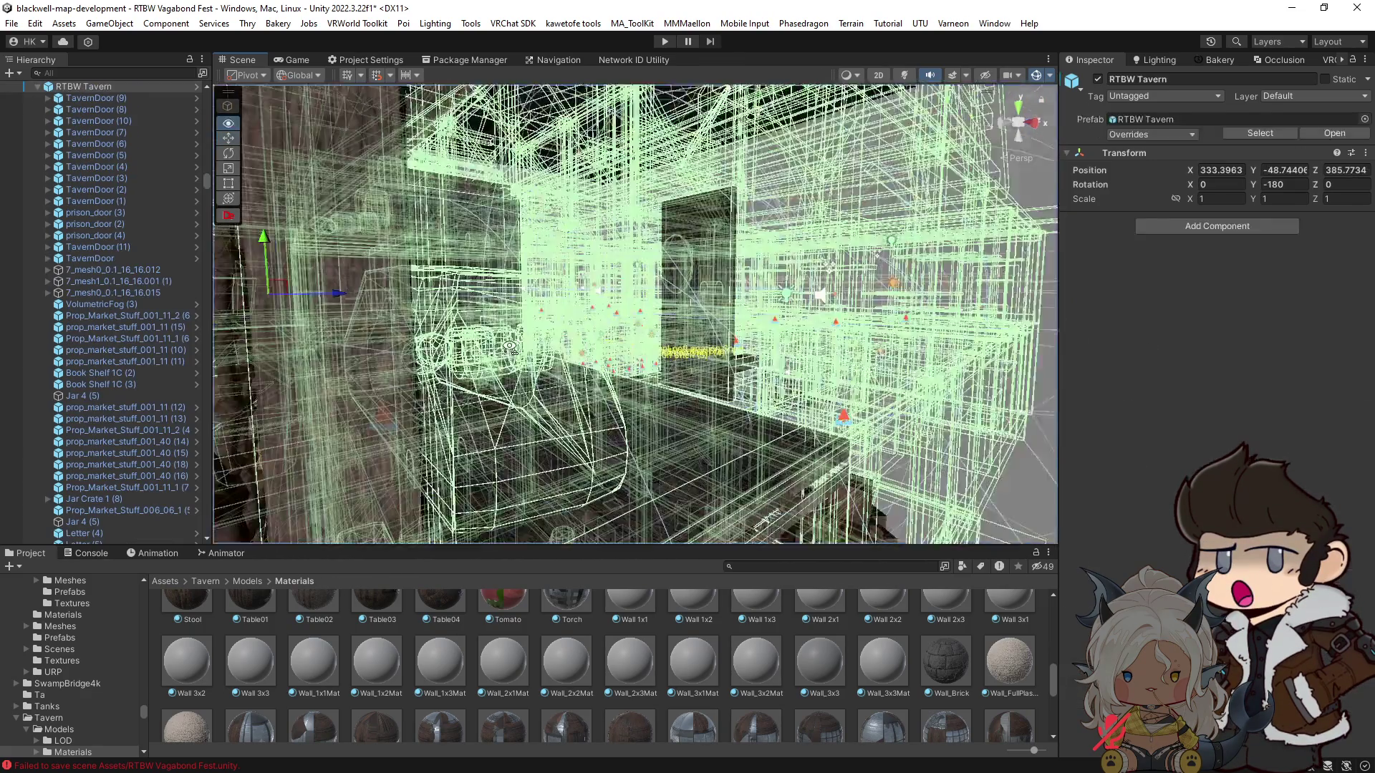
pyautogui.click(486, 332)
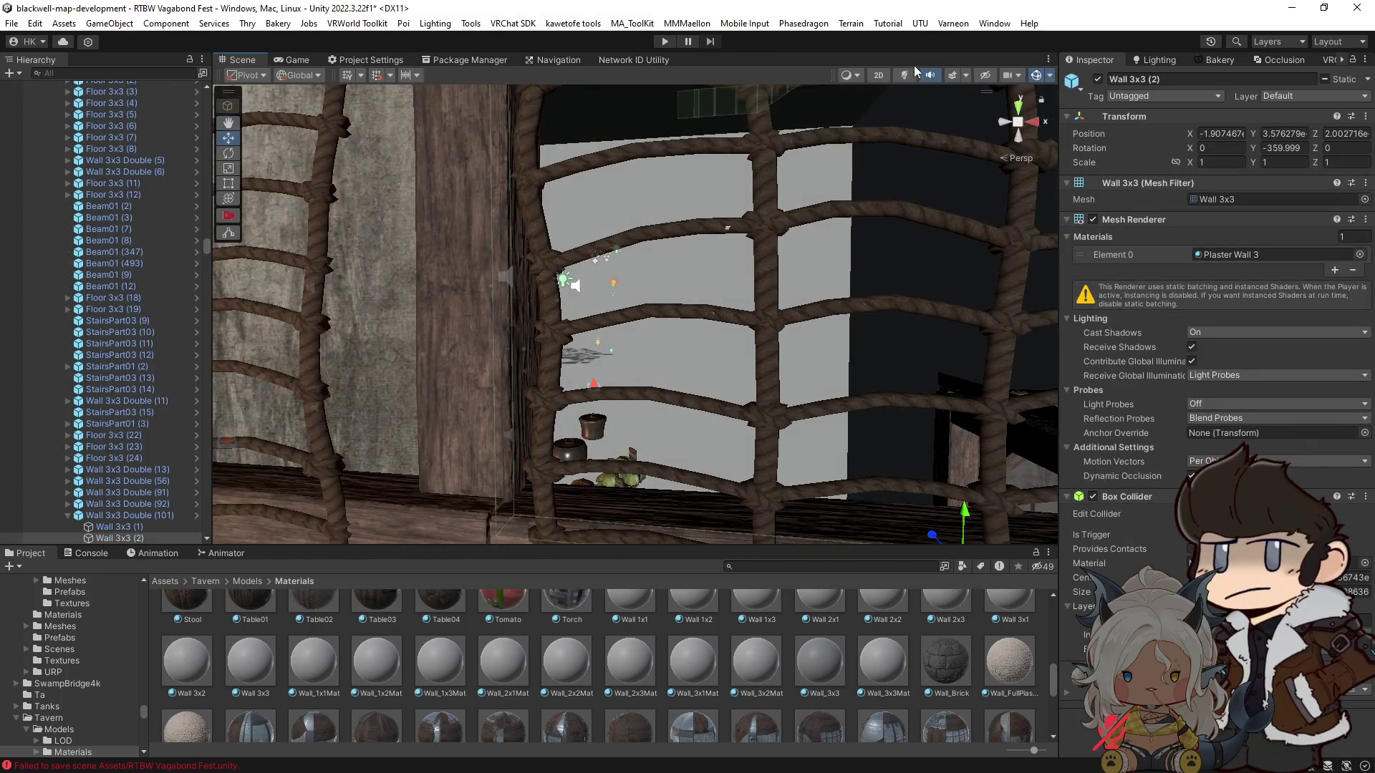
# Step: Restore scene lighting, frame the wall, and select its parent Wall 3x3 Double (101)
pyautogui.click(904, 75)
pyautogui.press('f')
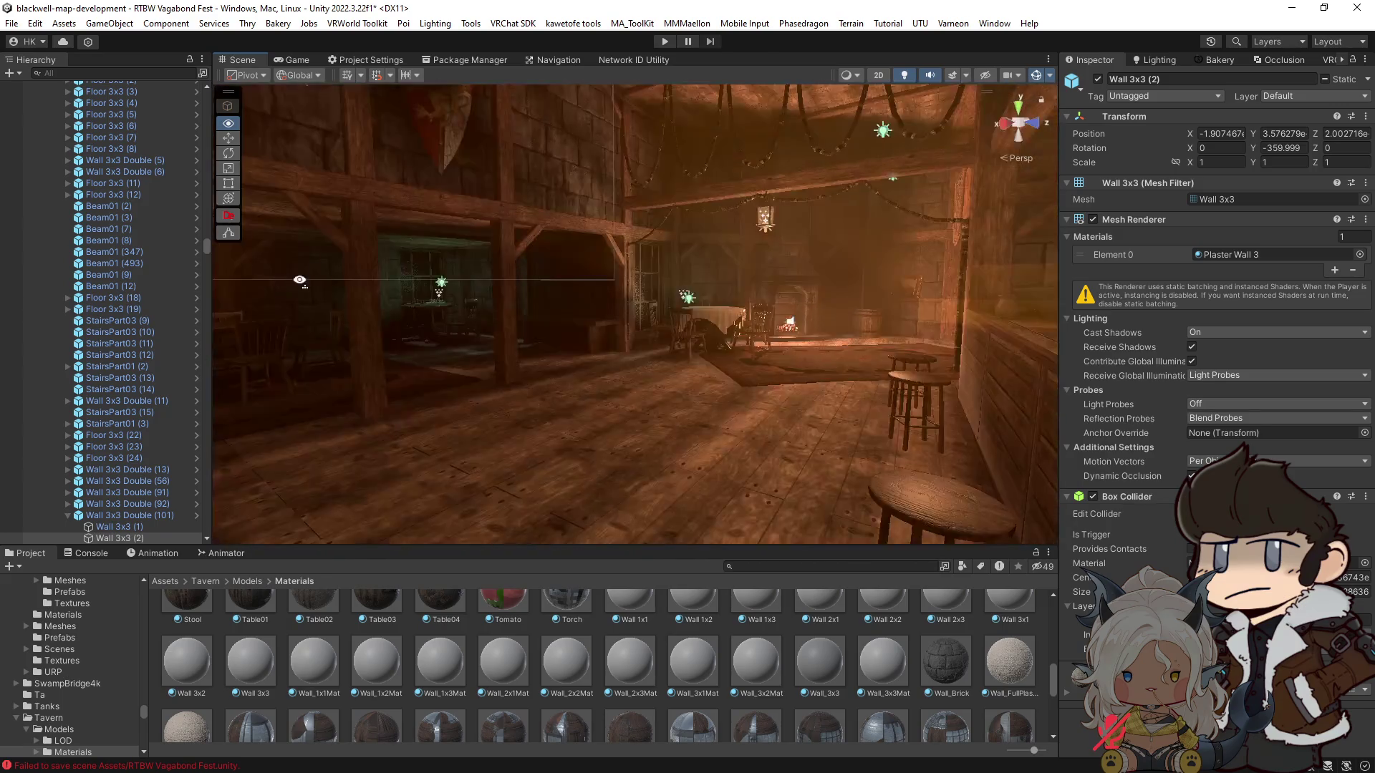
pyautogui.press('w')
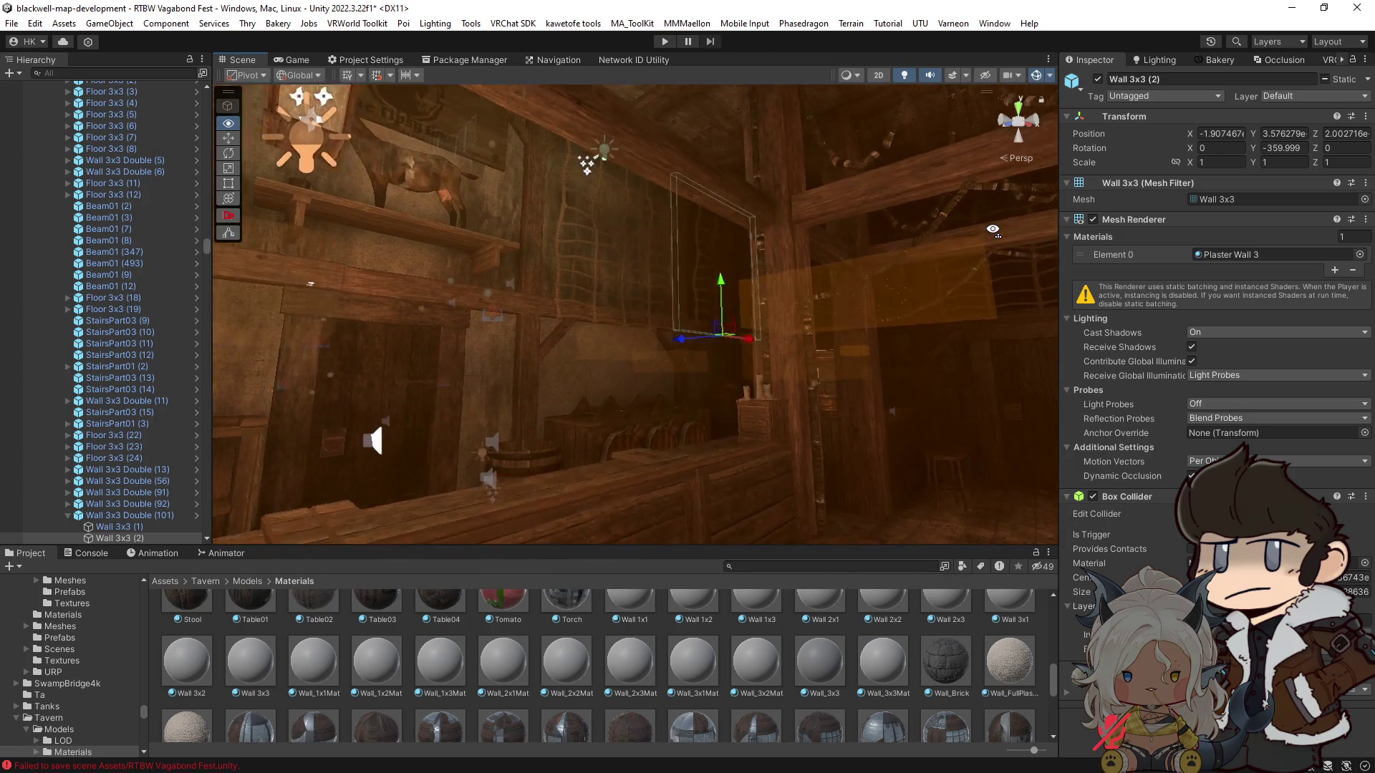
pyautogui.press('s')
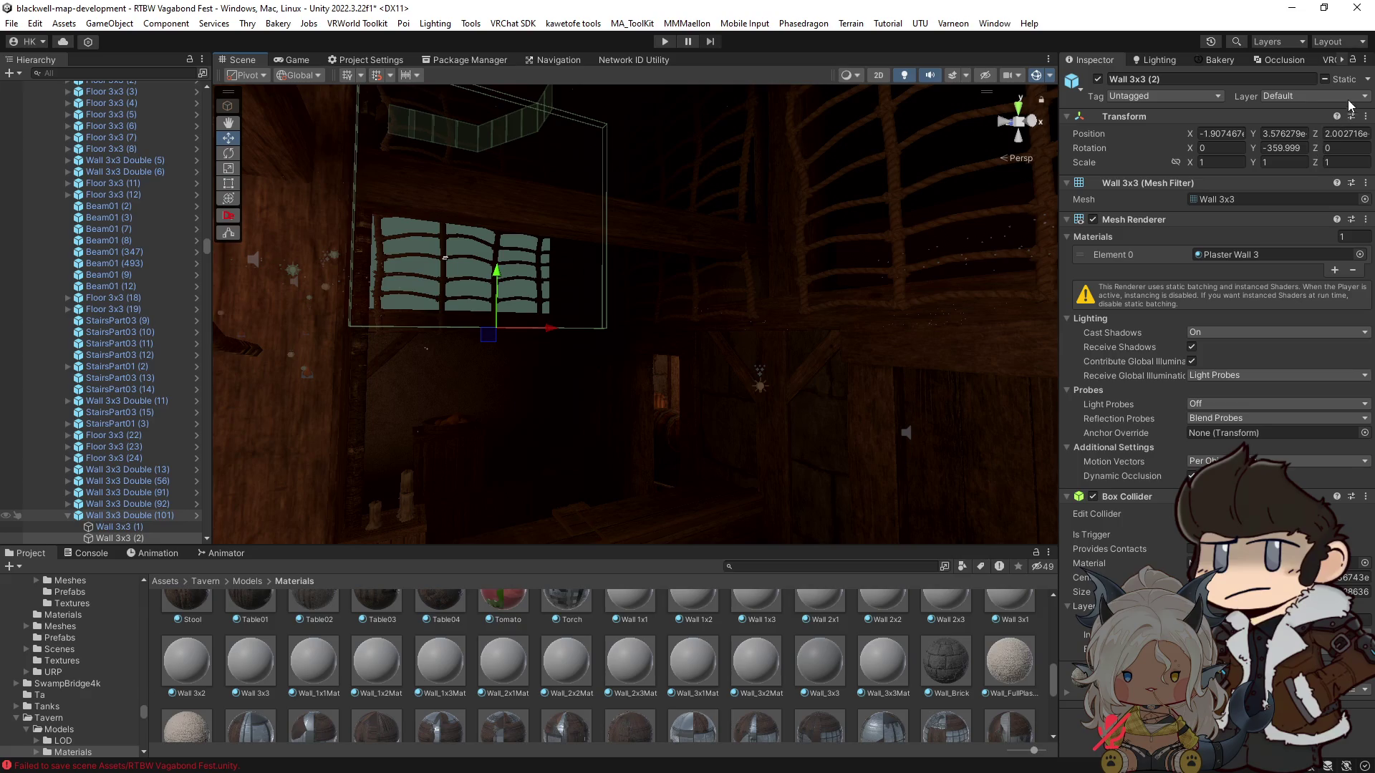
pyautogui.click(818, 336)
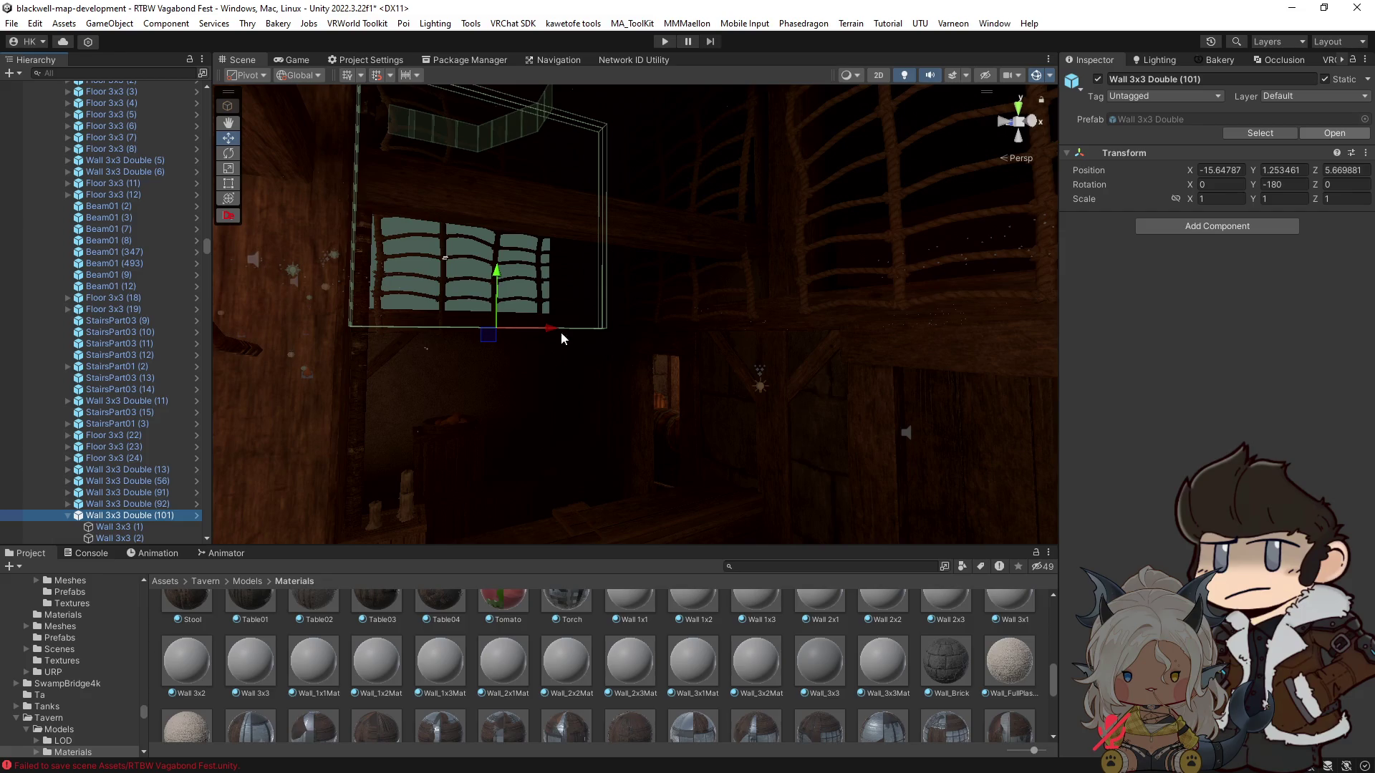
# Step: Open the Wall 3x3 Double prefab and clear Occluder Static and Batching Static, including child walls
pyautogui.hotkey('ctrl', 's')
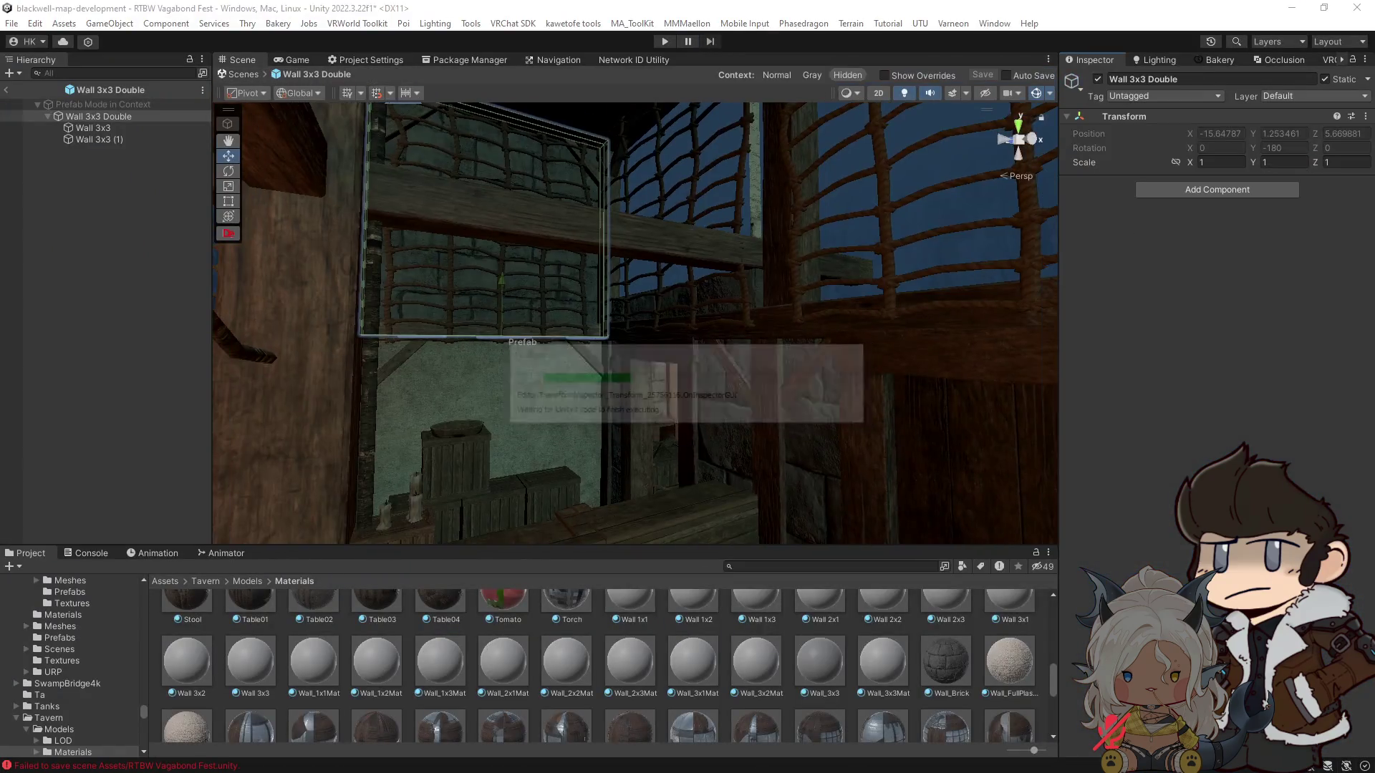
pyautogui.moveTo(637, 377); pyautogui.dragTo(669, 362)
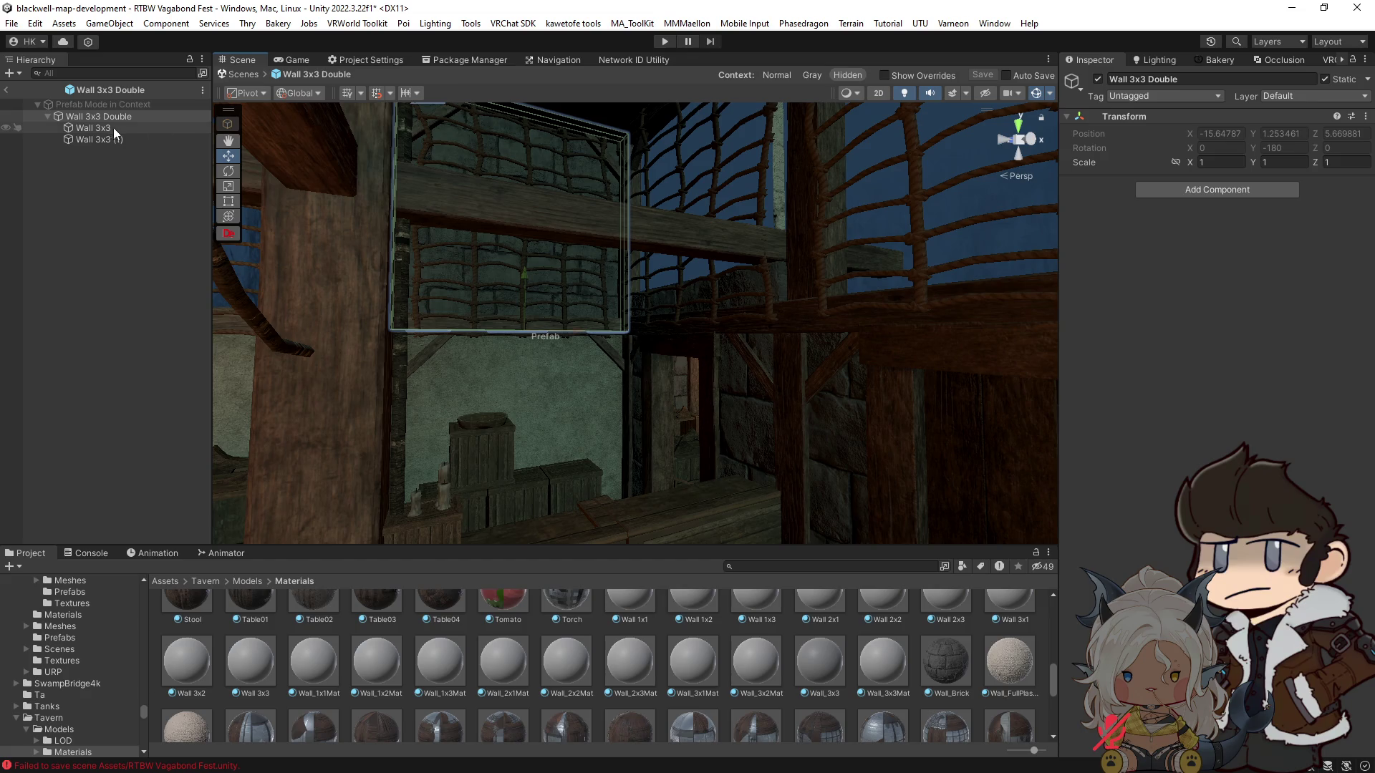
pyautogui.click(1363, 80)
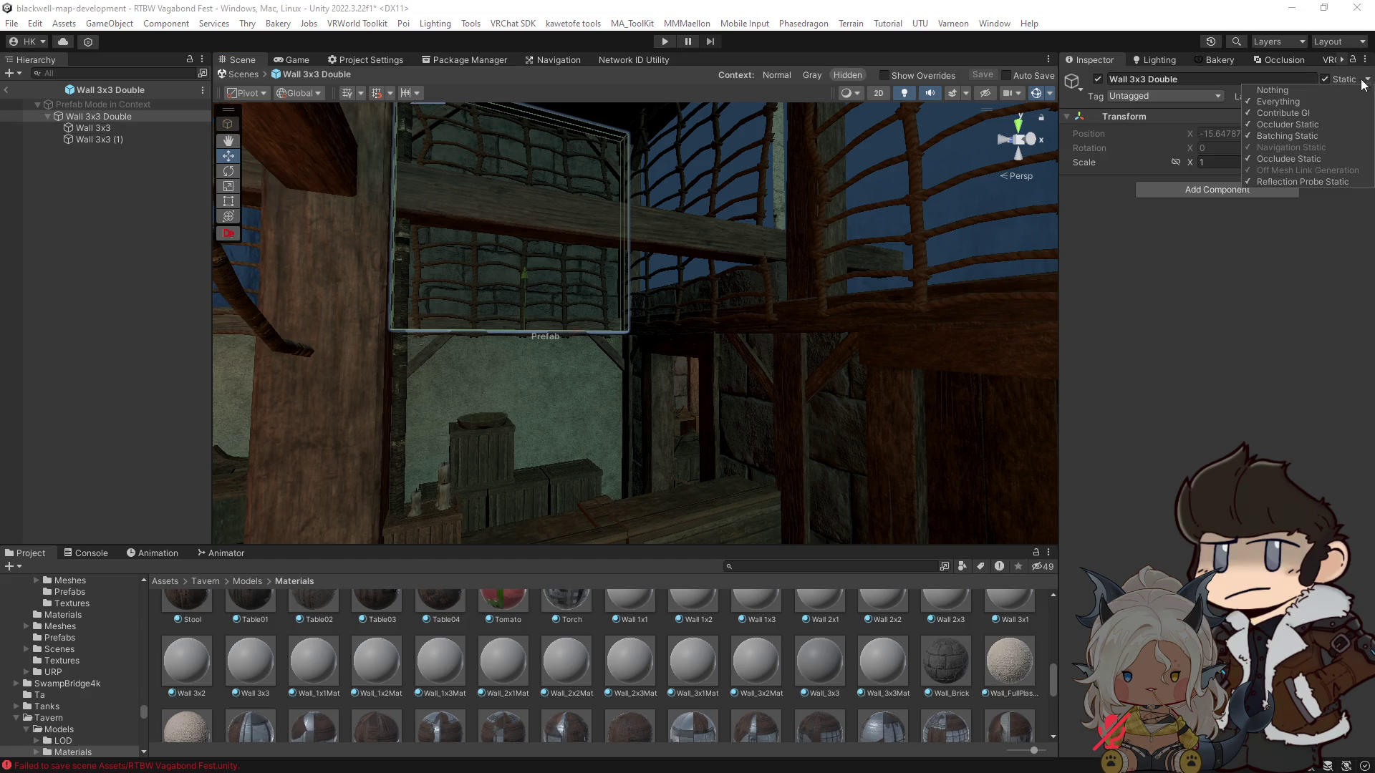
pyautogui.click(1281, 126)
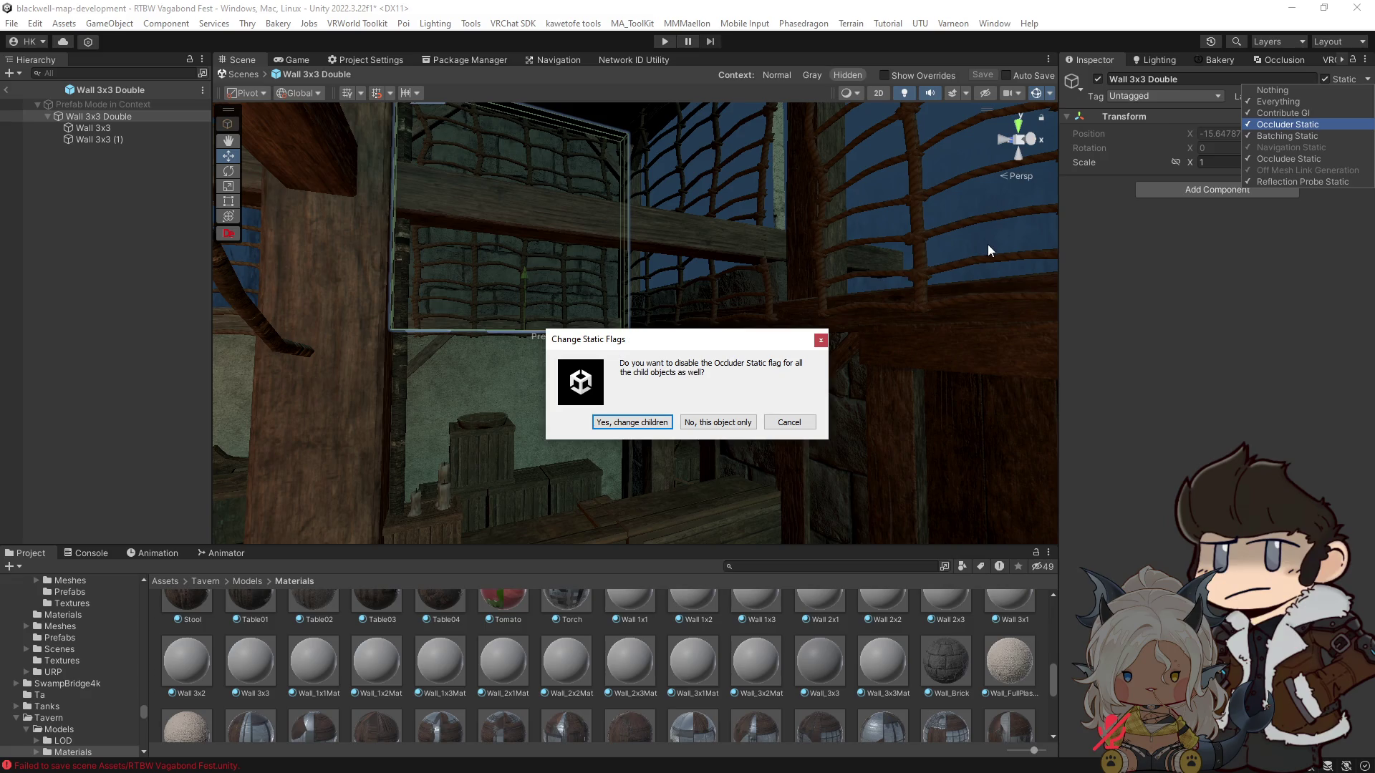
pyautogui.click(798, 423)
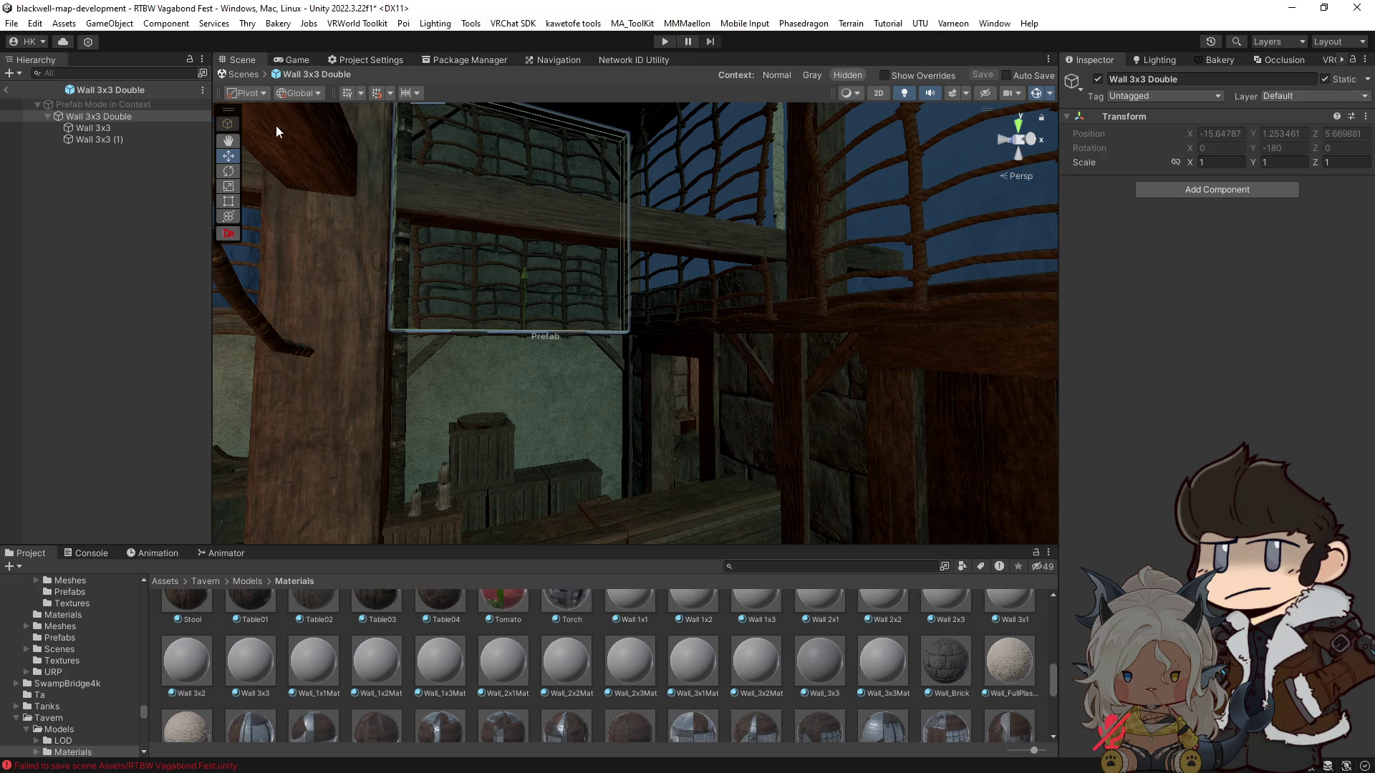
pyautogui.click(1367, 80)
pyautogui.click(1282, 135)
pyautogui.click(636, 426)
# Step: Save the edited Wall 3x3 Double prefab from the Prefab Mode bar
pyautogui.click(984, 75)
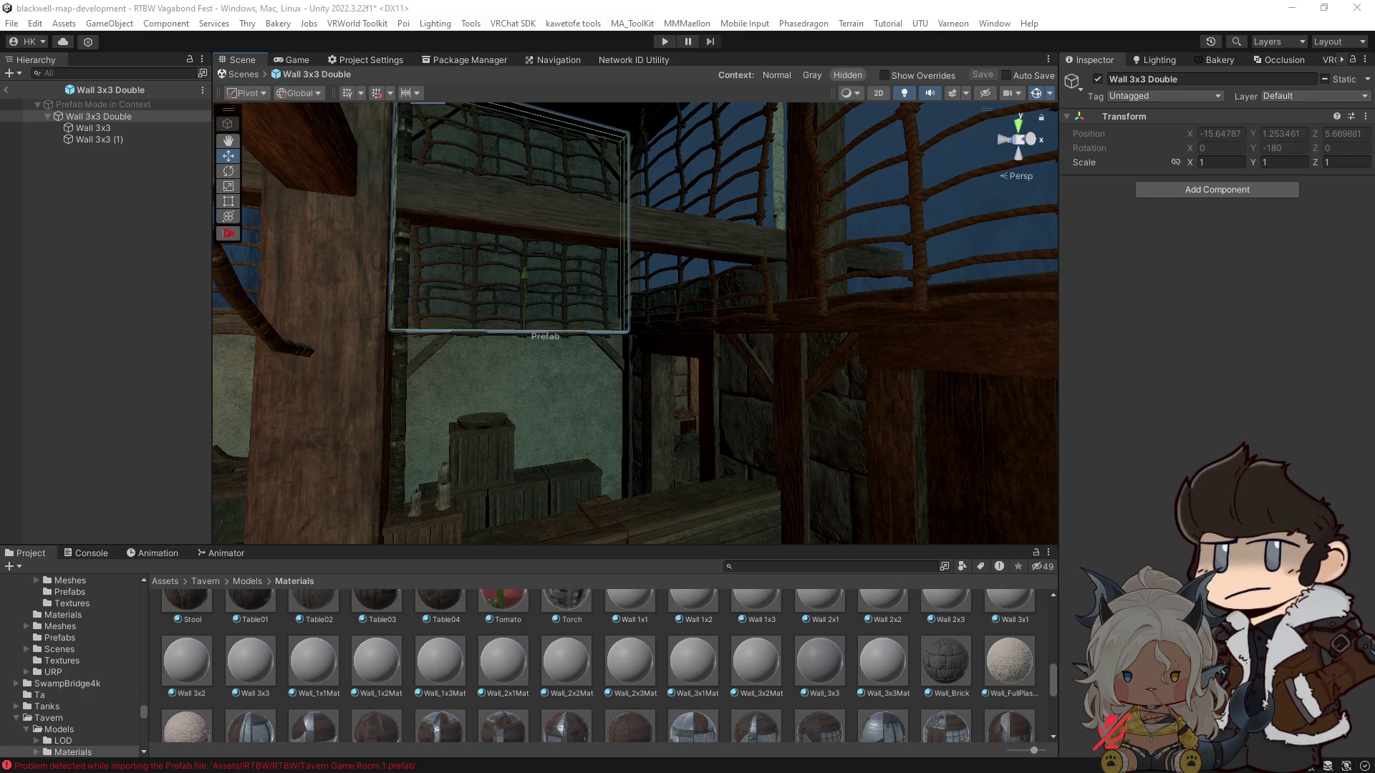
# Step: Return to the tavern scene, save it, and search the Project for 'rc2 main'
pyautogui.click(8, 90)
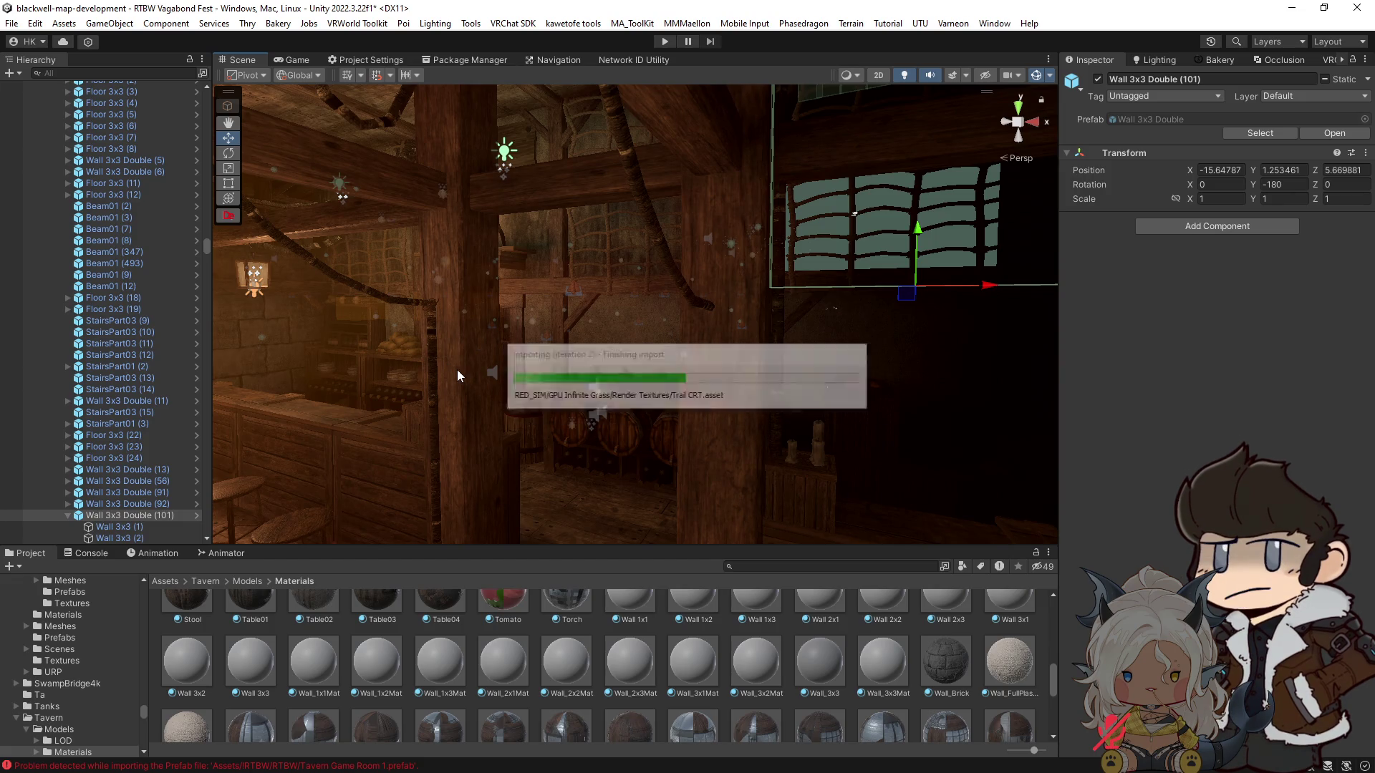
pyautogui.hotkey('ctrl', 's')
pyautogui.write('rtbw a')
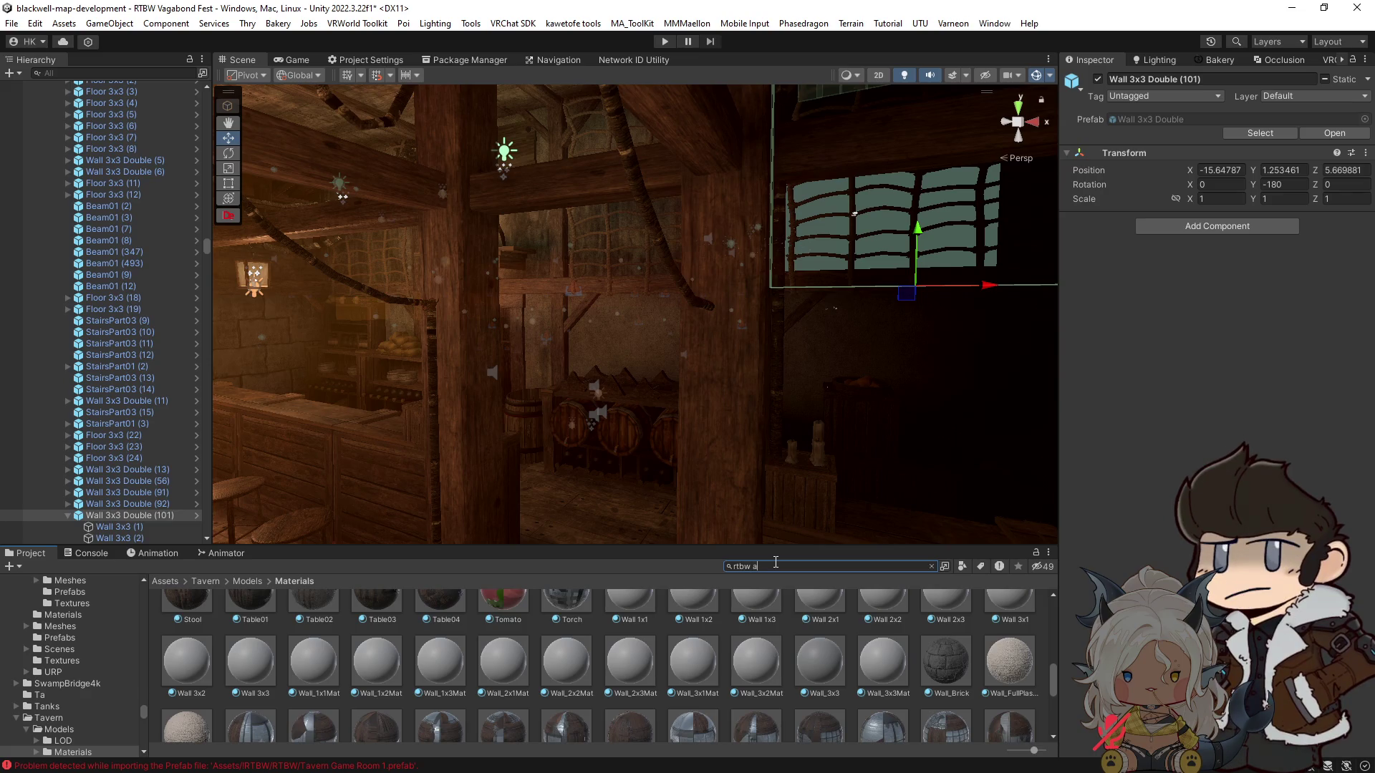
pyautogui.write('rc2 m')
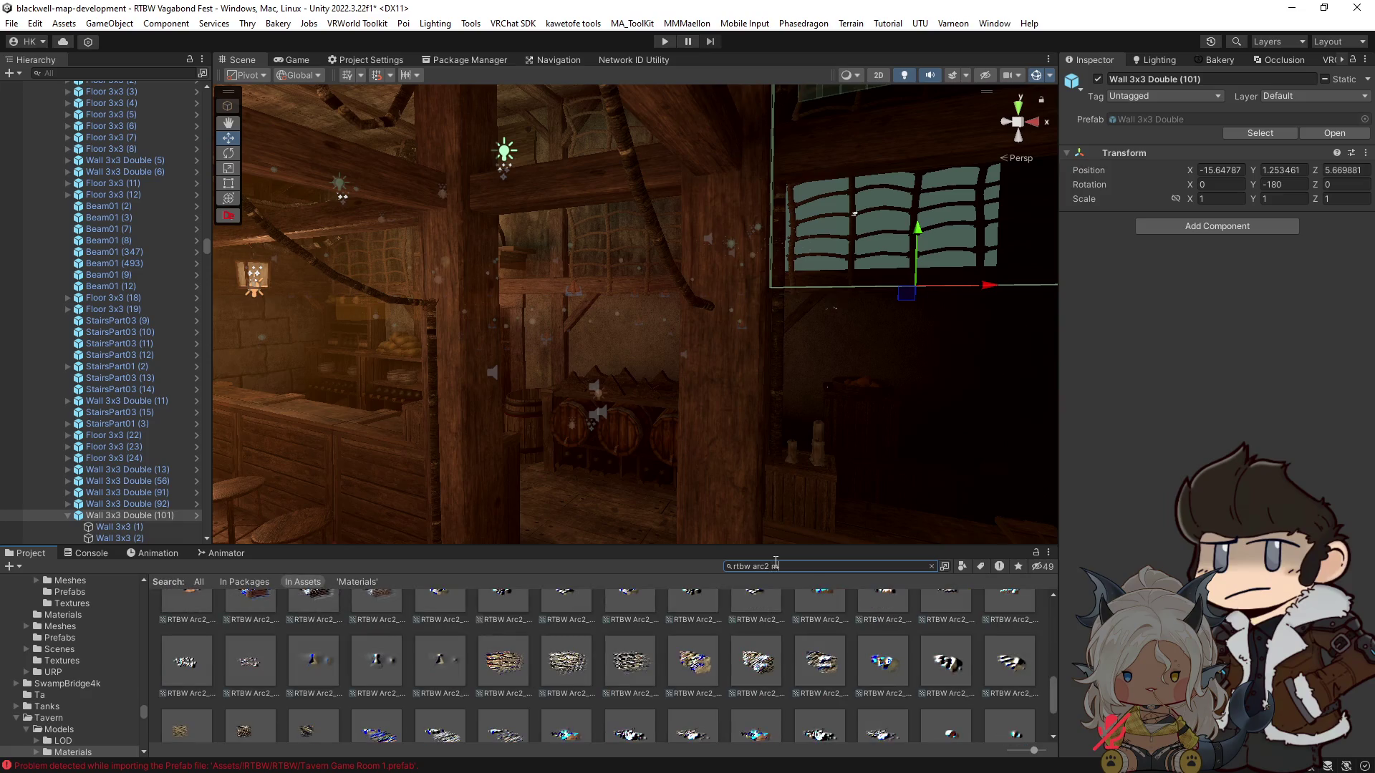
pyautogui.write('ain')
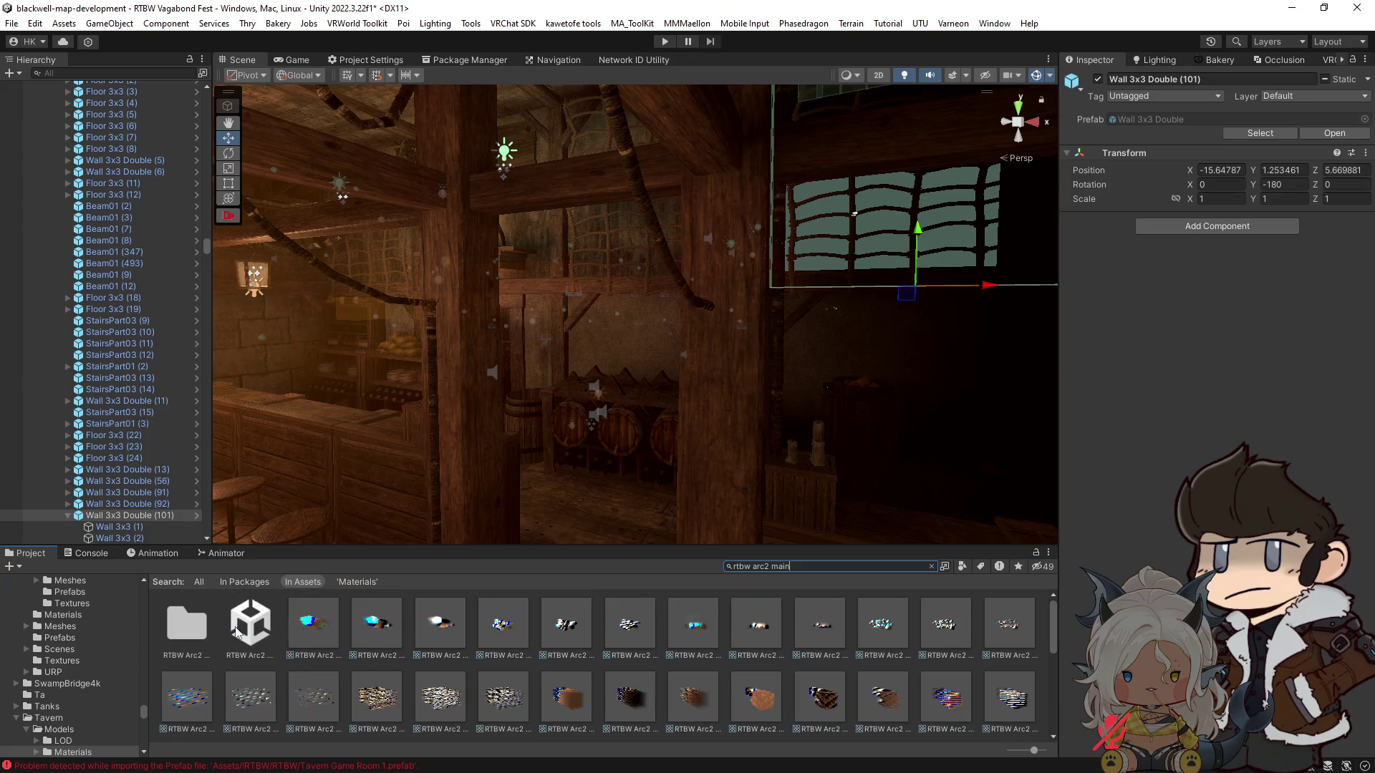
# Step: Select the RTBW Arc2 Main scene asset and choose File > Save
pyautogui.click(243, 631)
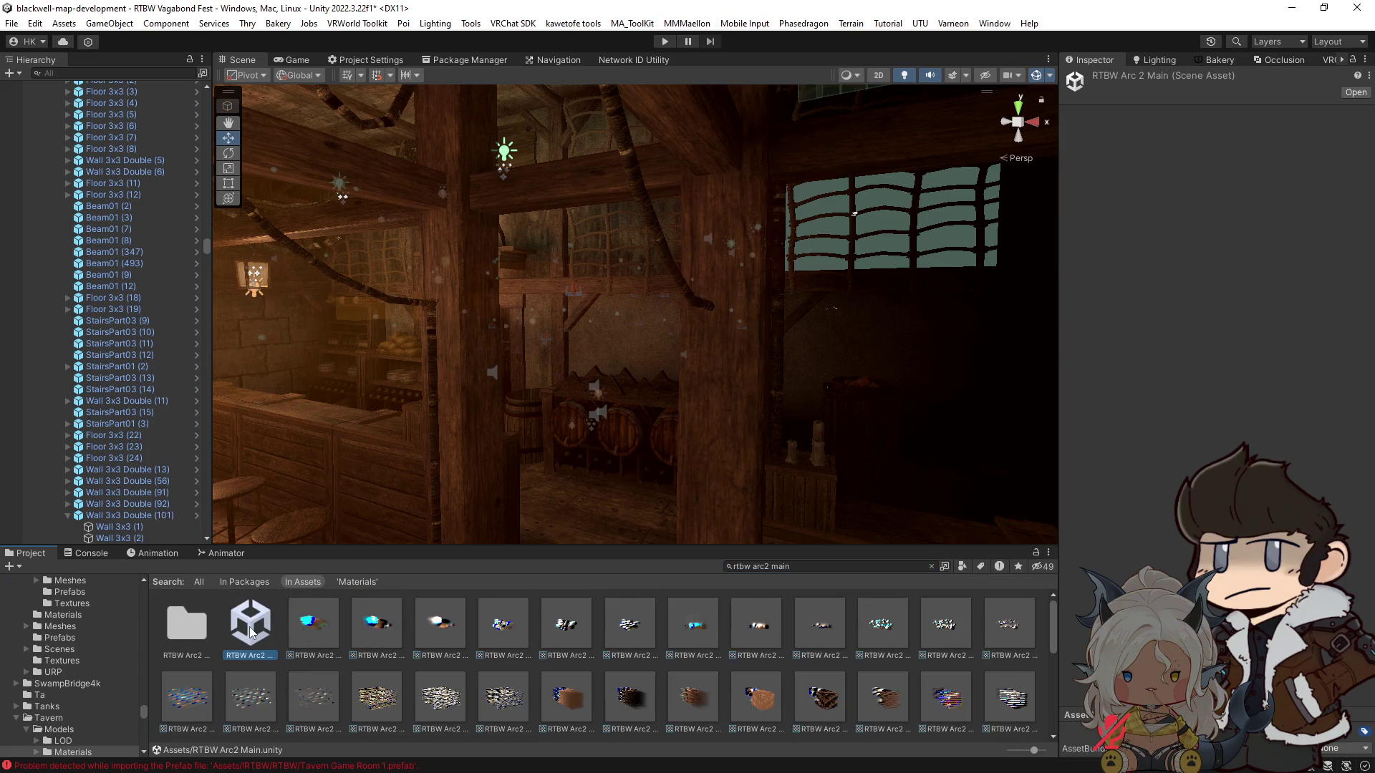
pyautogui.click(12, 23)
pyautogui.click(64, 111)
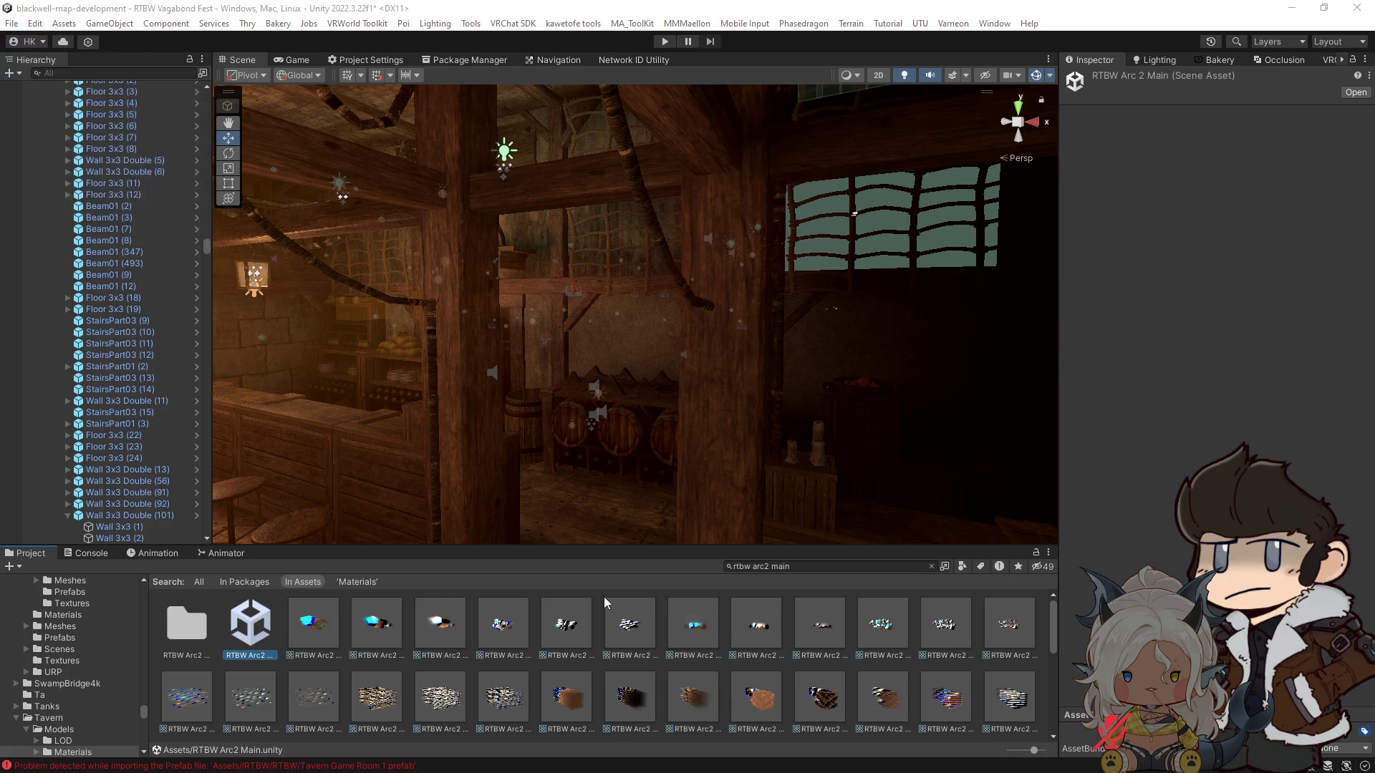
pyautogui.moveTo(824, 120); pyautogui.dragTo(840, 411)
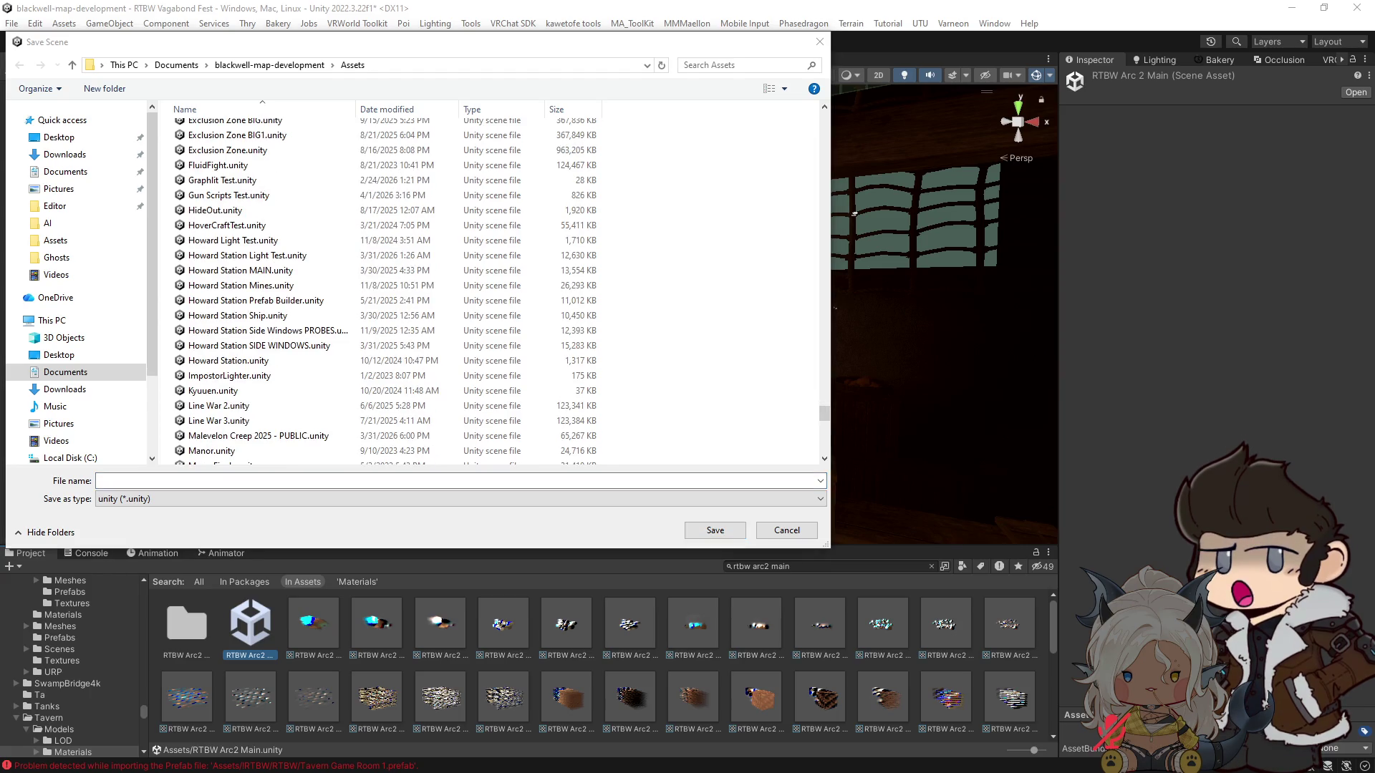
# Step: Cancel the Save Scene dialog and save the RTBW Vagabond Fest scene in place
pyautogui.press('Escape')
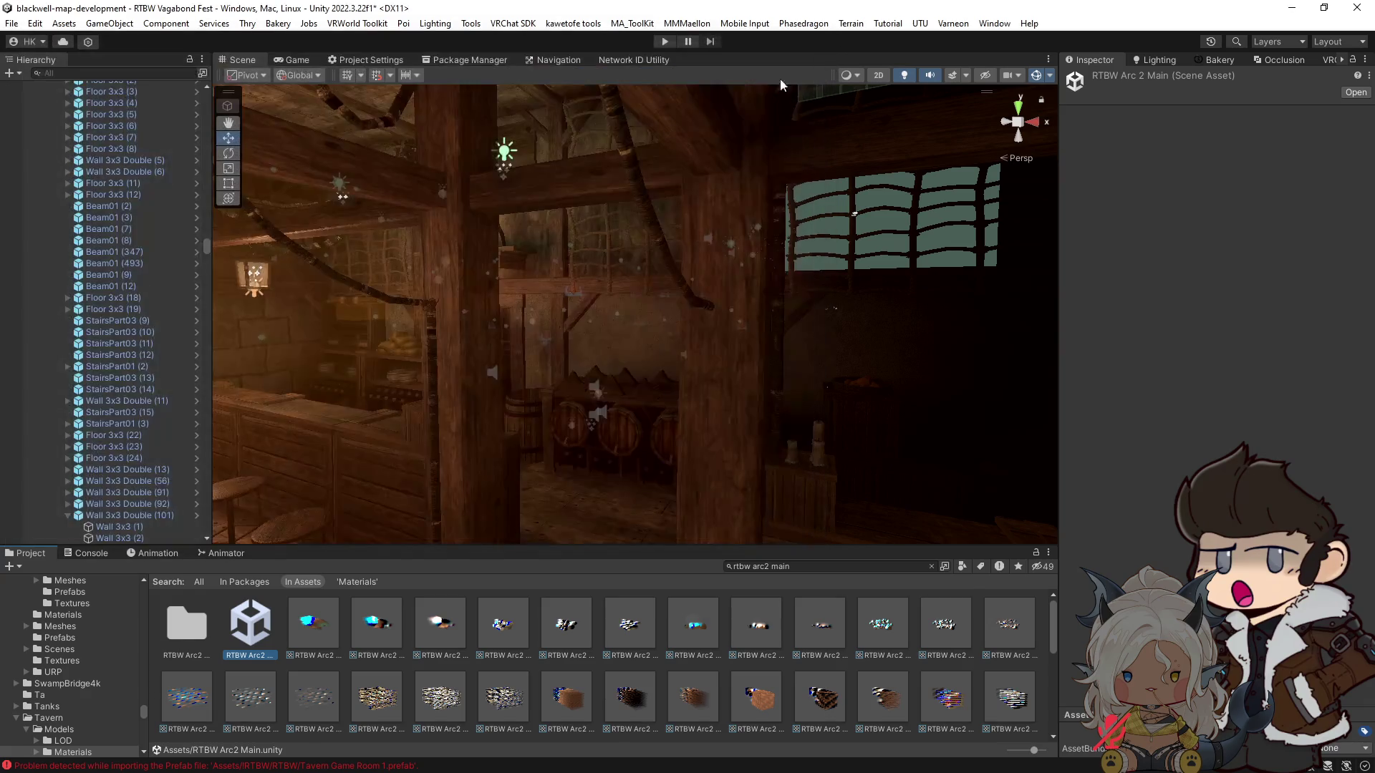
pyautogui.moveTo(532, 302)
pyautogui.mouseDown()
pyautogui.moveTo(773, 339)
pyautogui.moveTo(709, 335)
pyautogui.mouseUp()
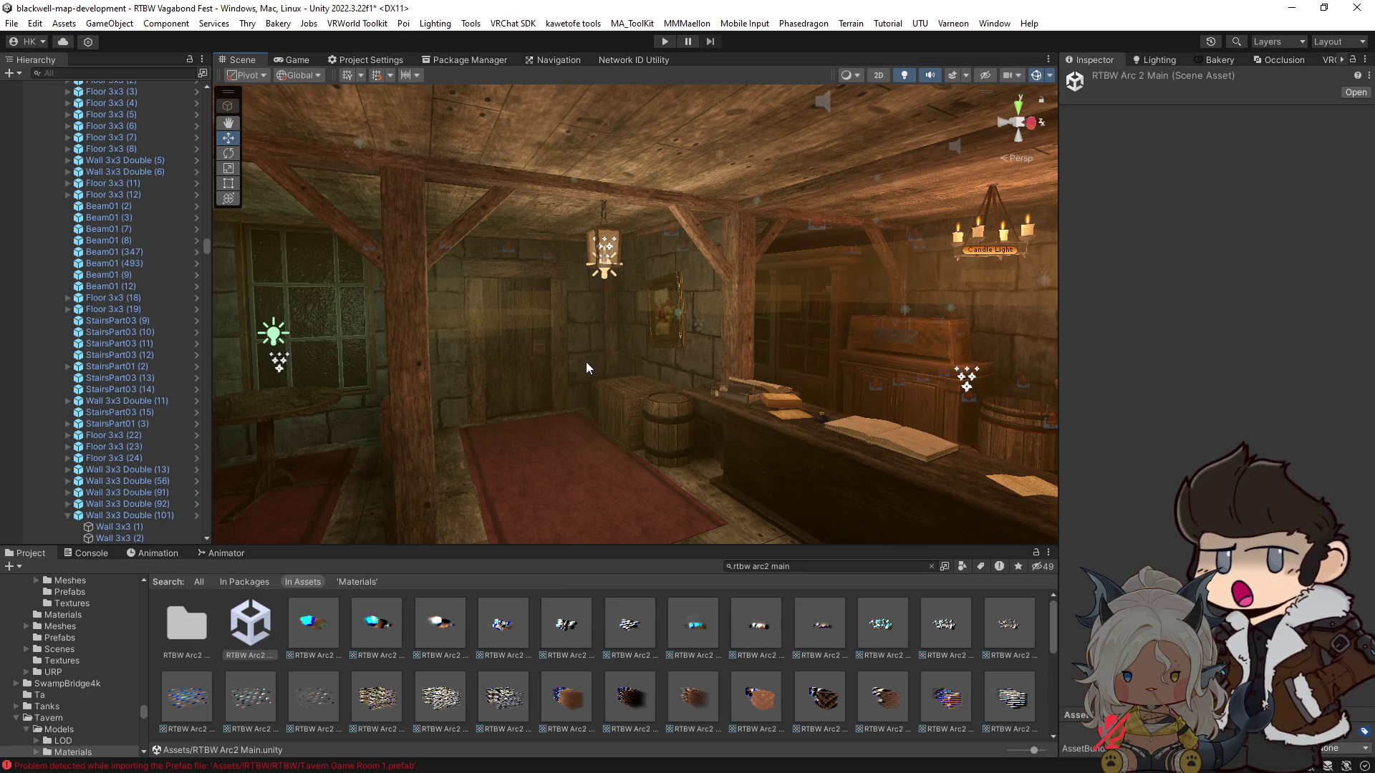
pyautogui.hotkey('ctrl', 's')
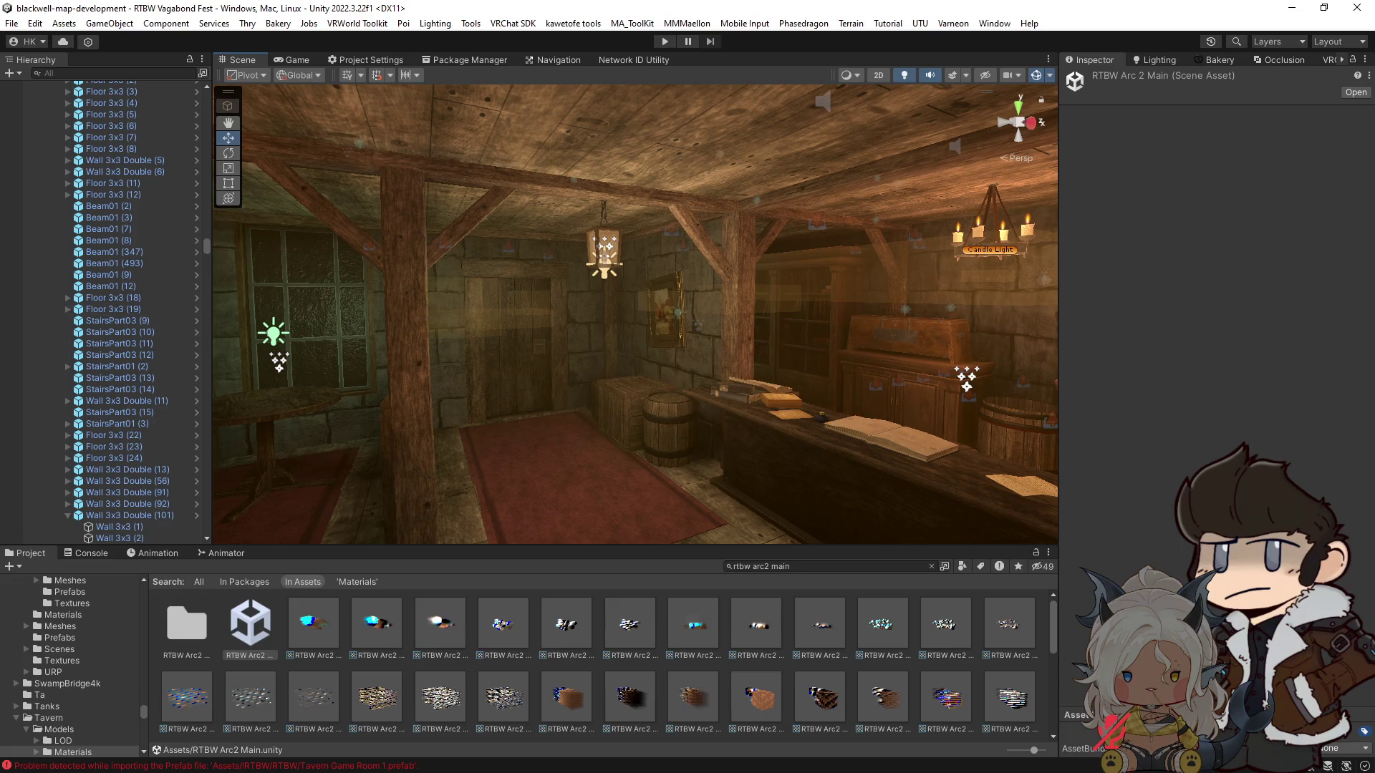
pyautogui.press('Right')
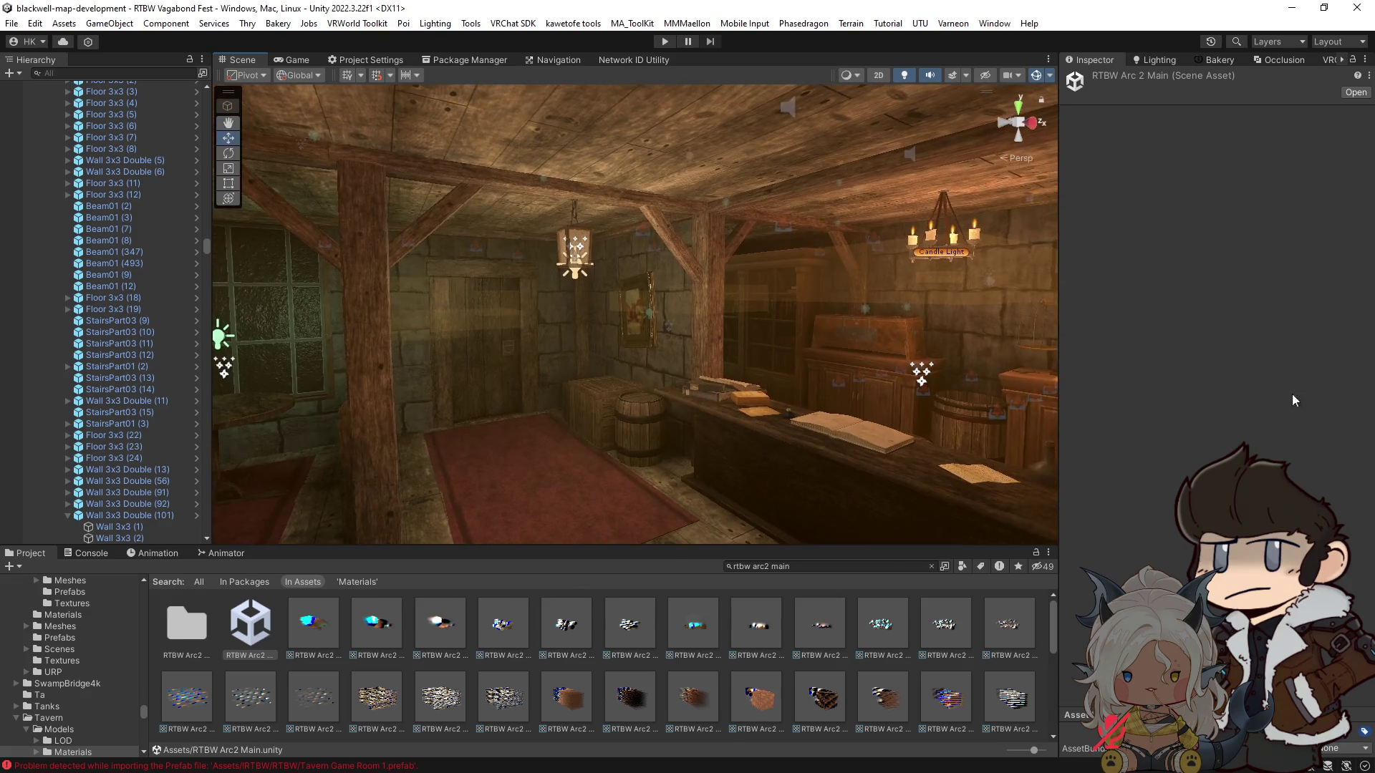
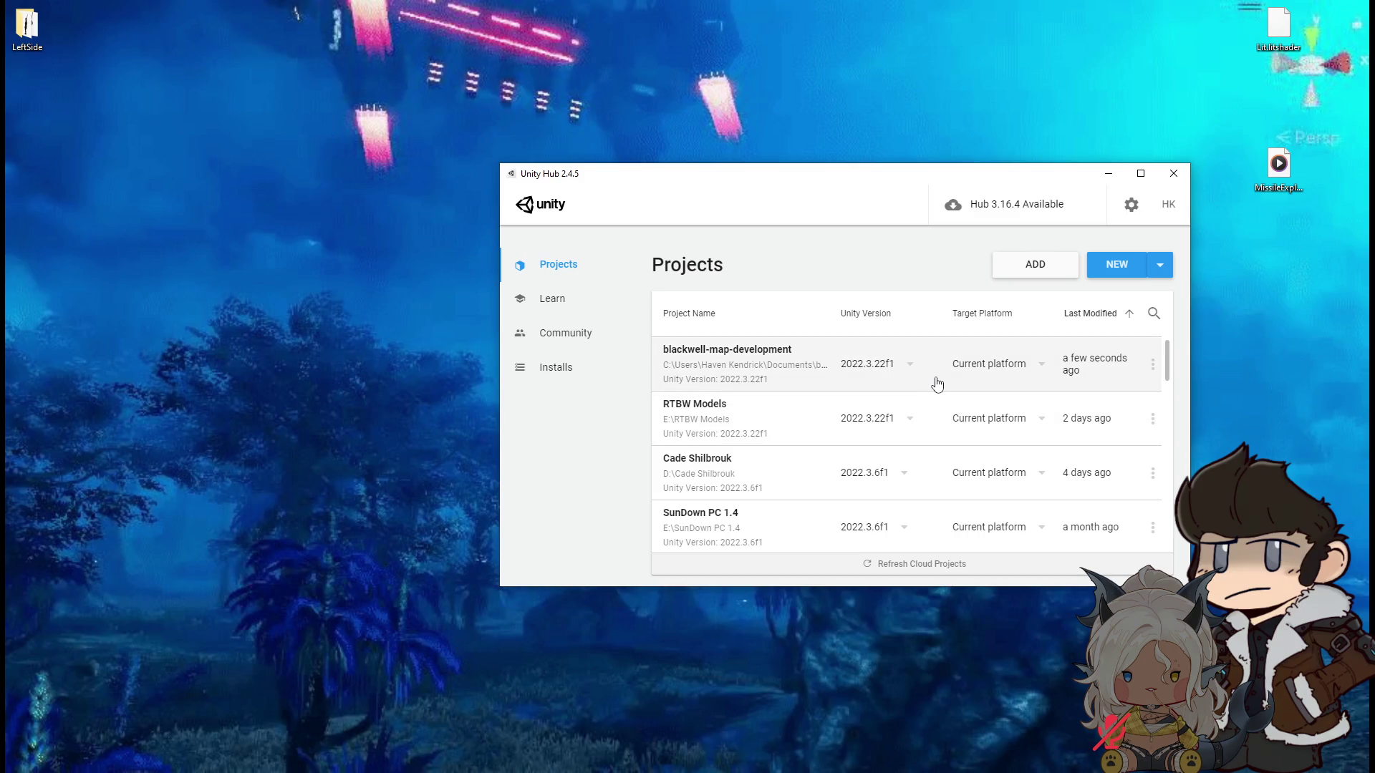
# Step: Launch the blackwell-map-development project from the Unity Hub Projects list
pyautogui.click(802, 350)
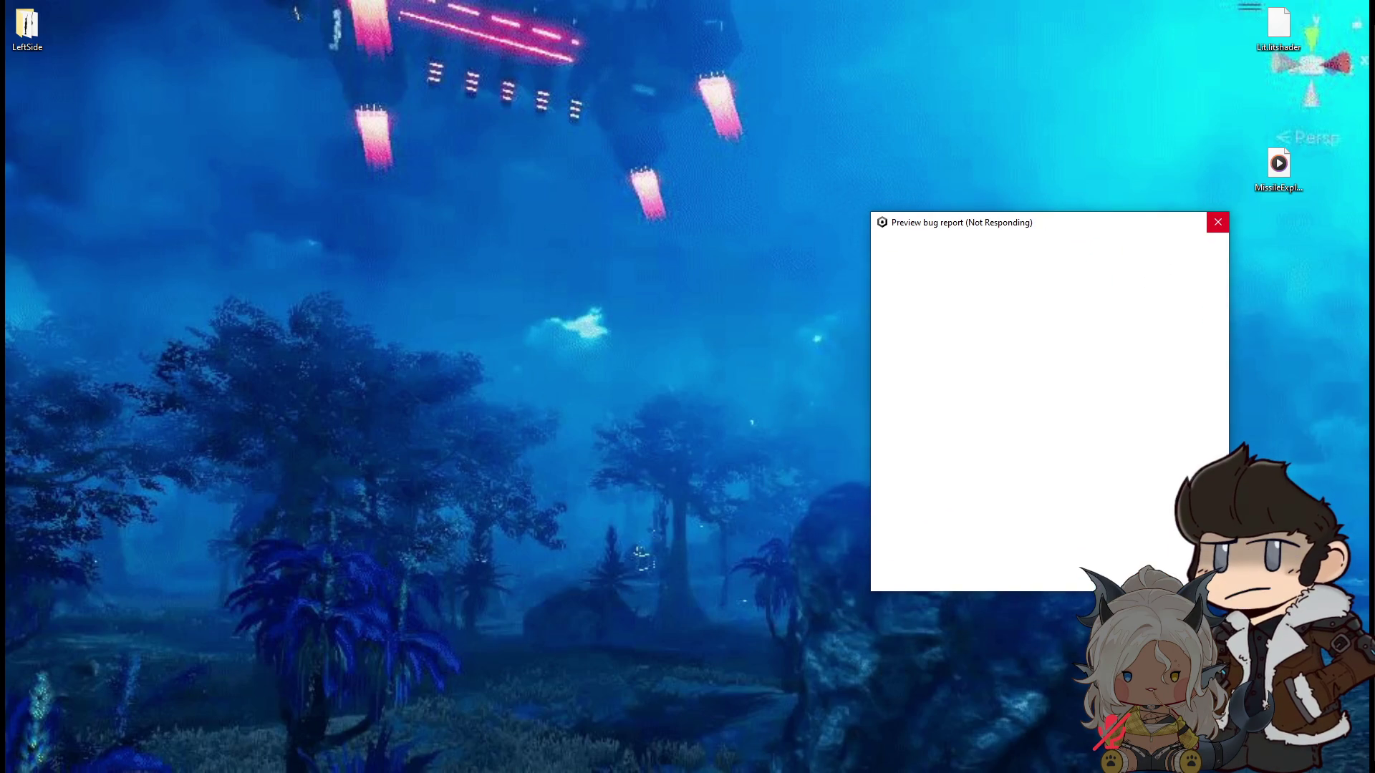
# Step: Close the frozen Preview bug report window and relaunch the blackwell-map-development project
pyautogui.moveTo(1345, 107)
pyautogui.mouseDown()
pyautogui.moveTo(462, 64)
pyautogui.moveTo(437, 32)
pyautogui.moveTo(434, 43)
pyautogui.moveTo(1374, 50)
pyautogui.mouseUp()
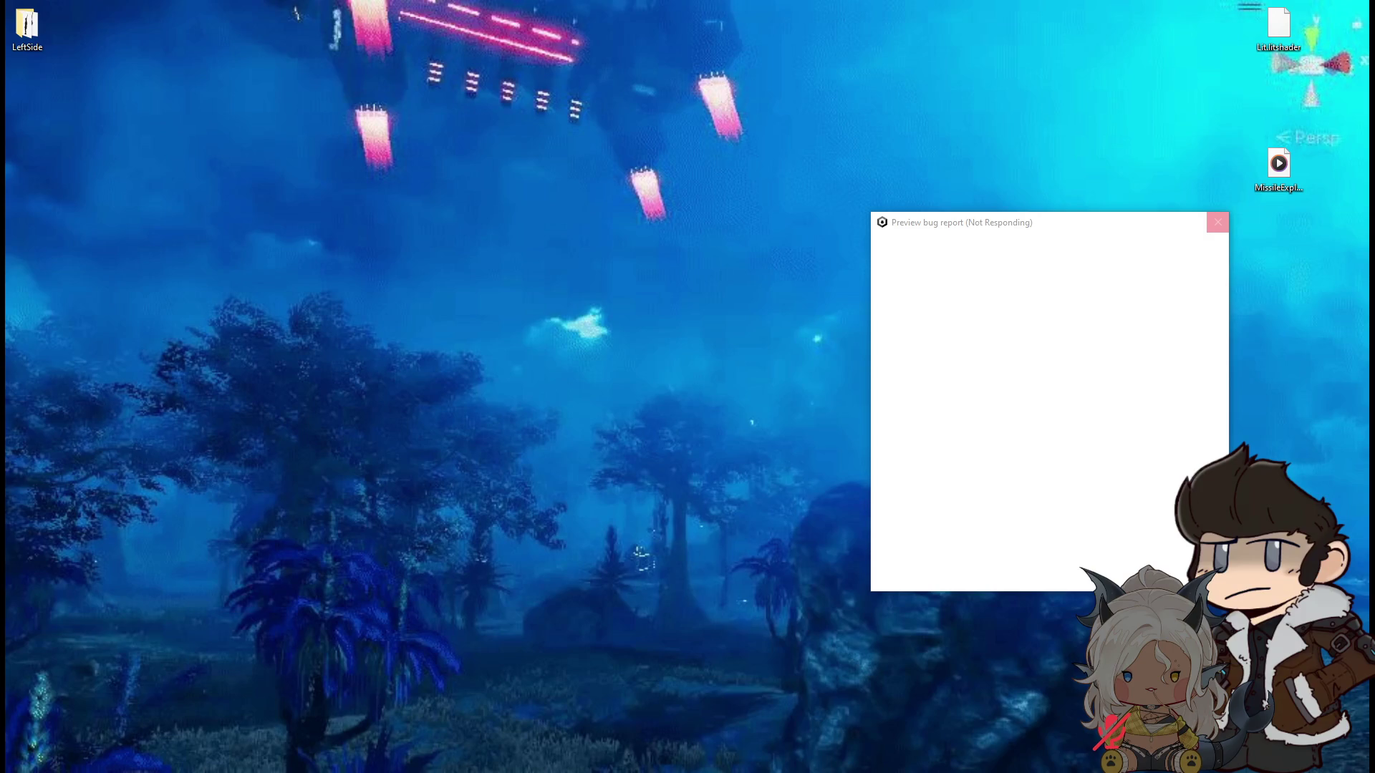
pyautogui.click(1151, 268)
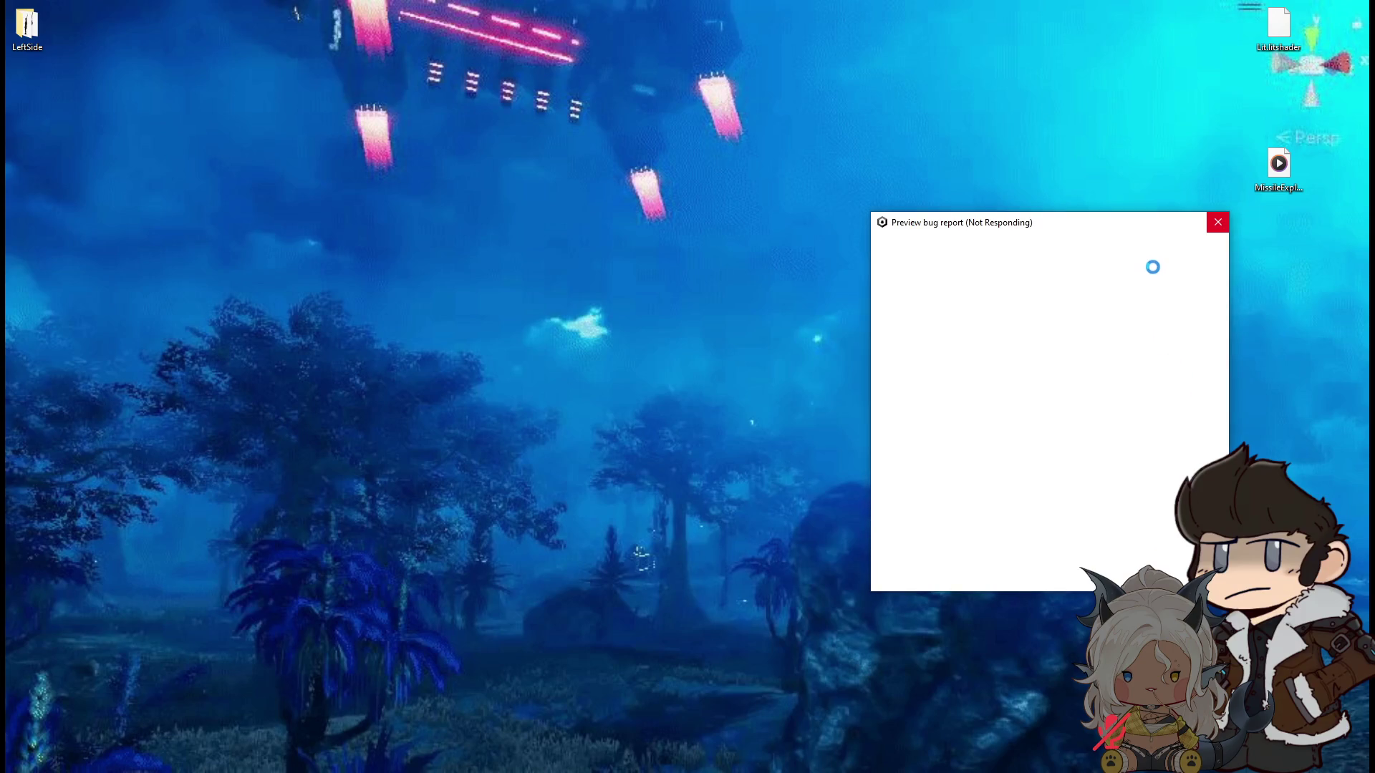
pyautogui.click(1217, 222)
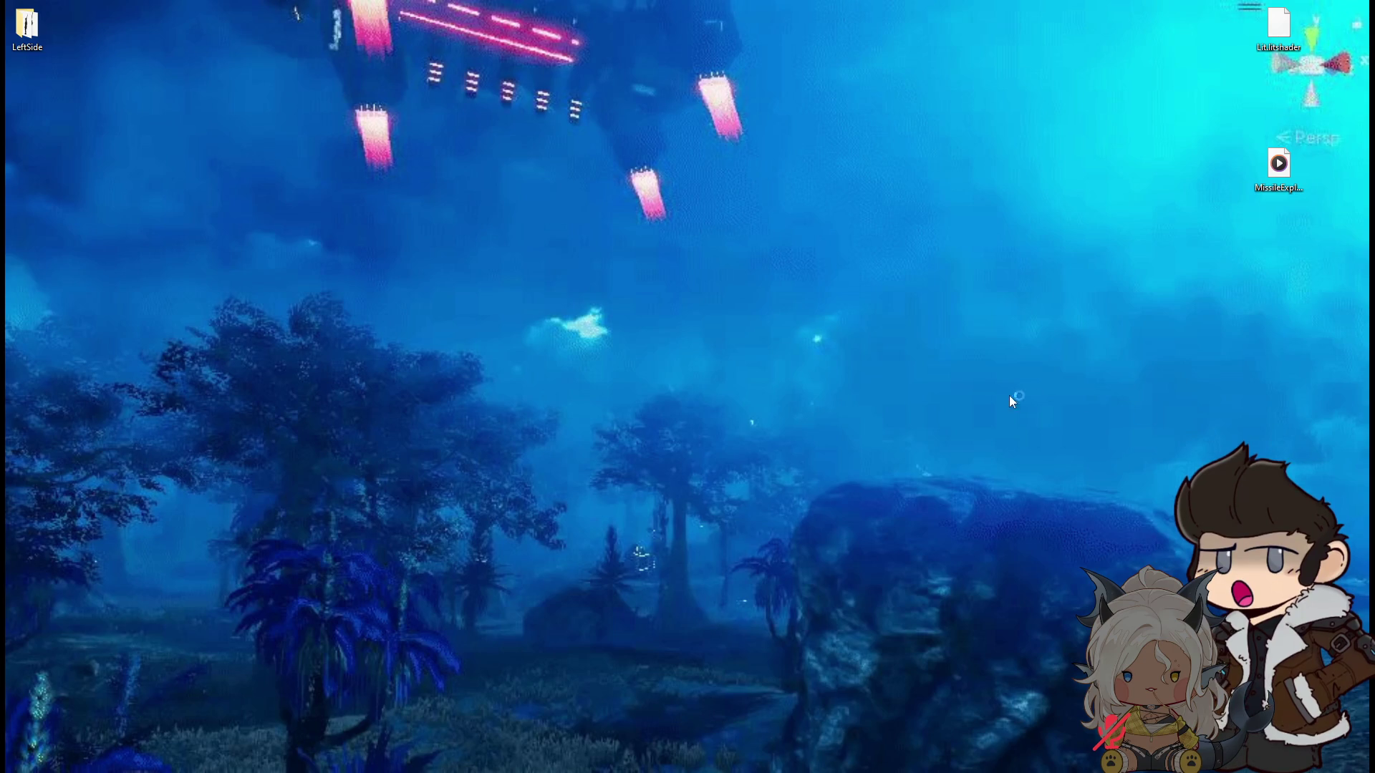
pyautogui.click(782, 353)
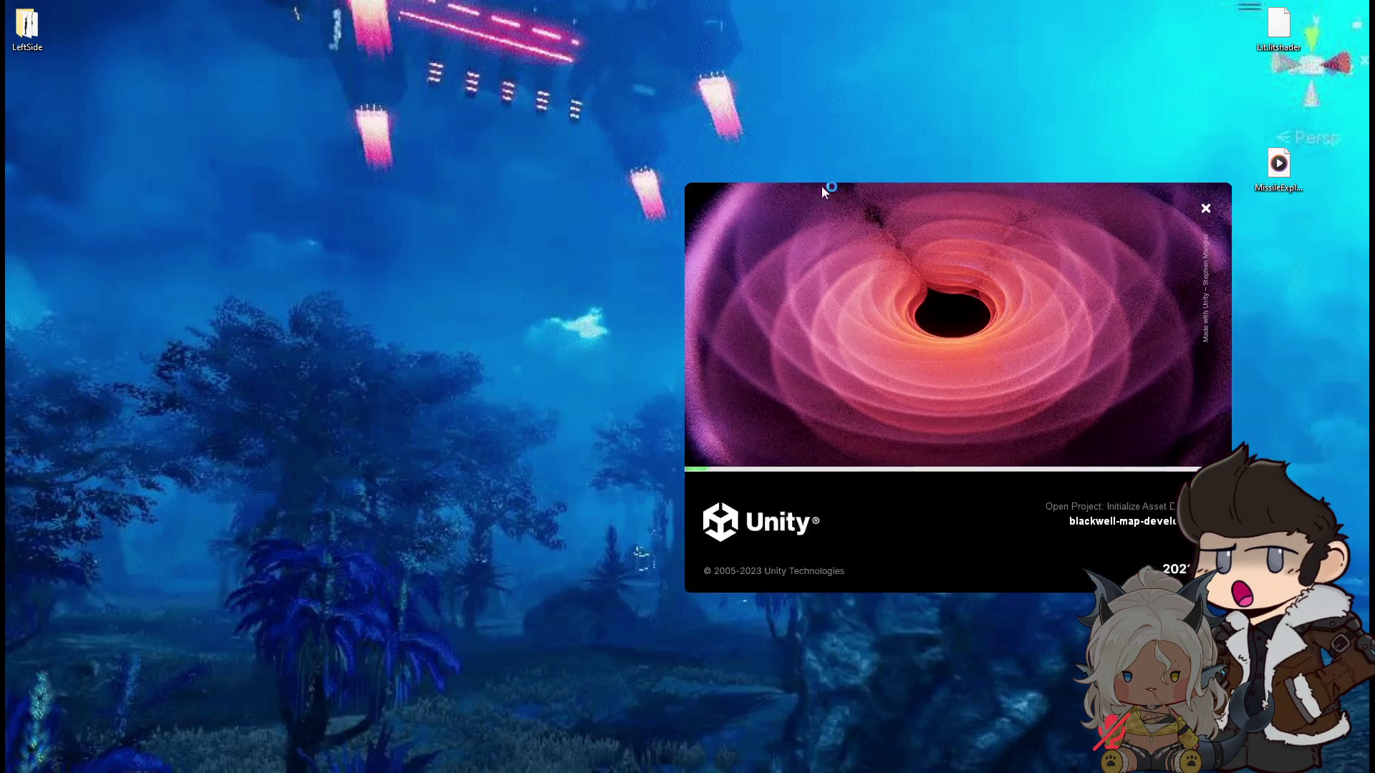
# Step: Nudge the Unity splash window aside while the project load falls back to the Projects list
pyautogui.moveTo(681, 202)
pyautogui.mouseDown()
pyautogui.moveTo(749, 215)
pyautogui.moveTo(688, 231)
pyautogui.mouseUp()
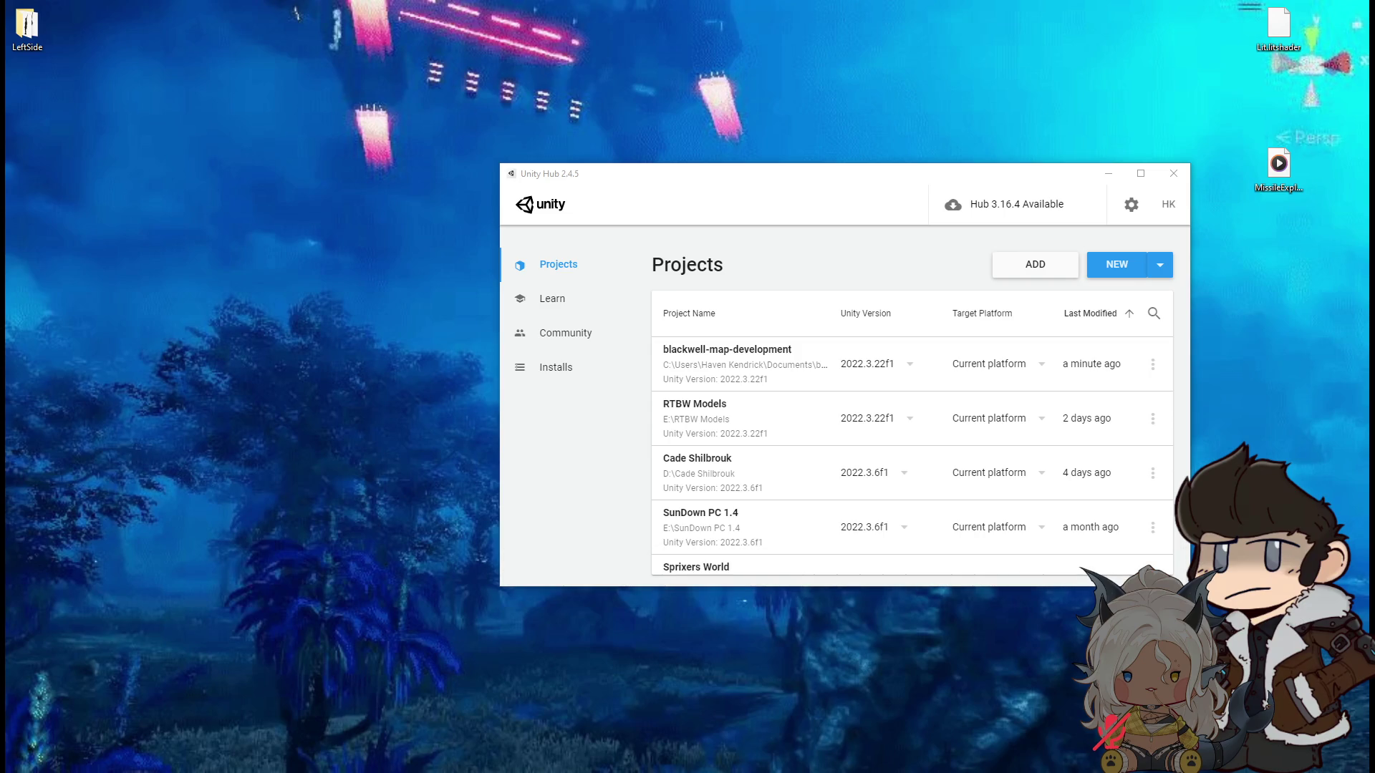
# Step: Open blackwell-map-development into the RTBW Arc2 Main scene and turn toward the room's window and door
pyautogui.click(799, 356)
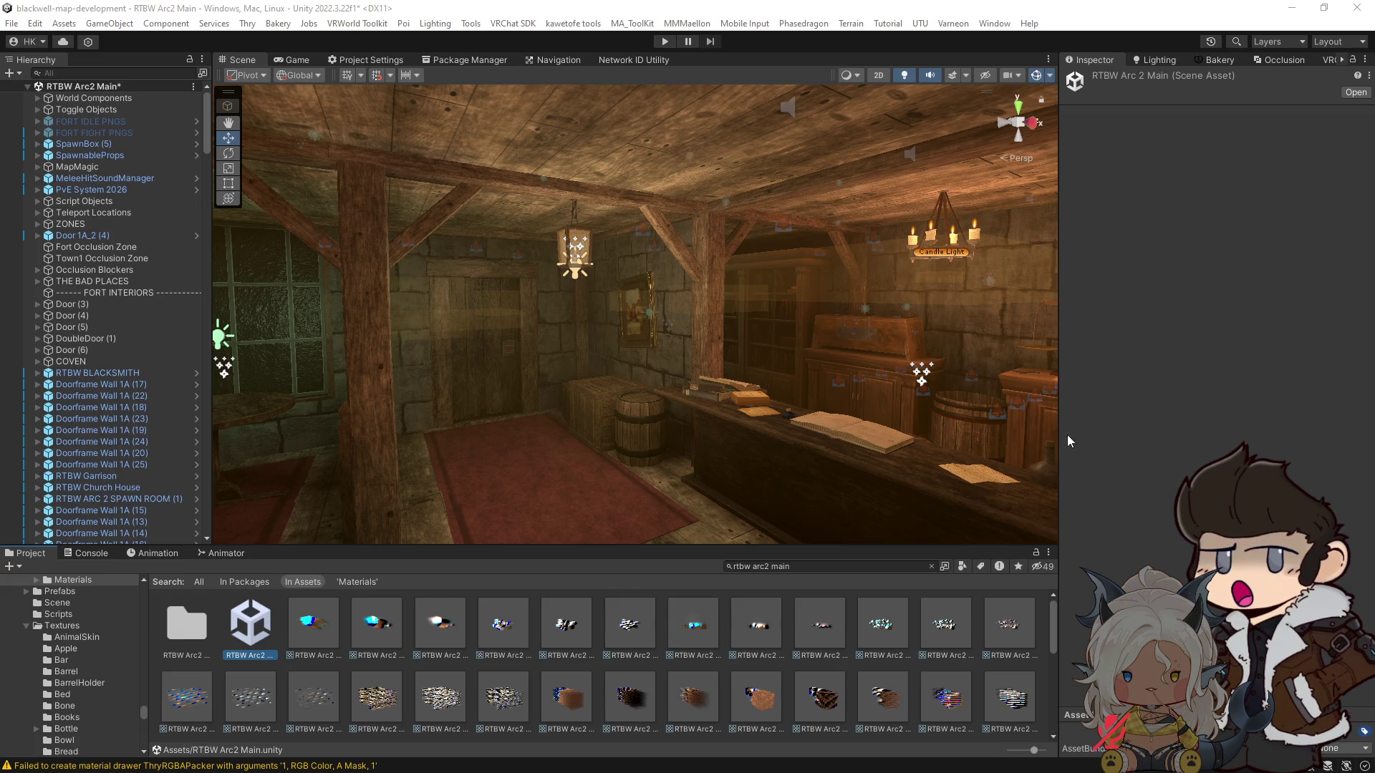
pyautogui.moveTo(777, 408)
pyautogui.mouseDown()
pyautogui.moveTo(745, 331)
pyautogui.moveTo(1312, 332)
pyautogui.moveTo(1251, 351)
pyautogui.moveTo(1355, 349)
pyautogui.mouseUp()
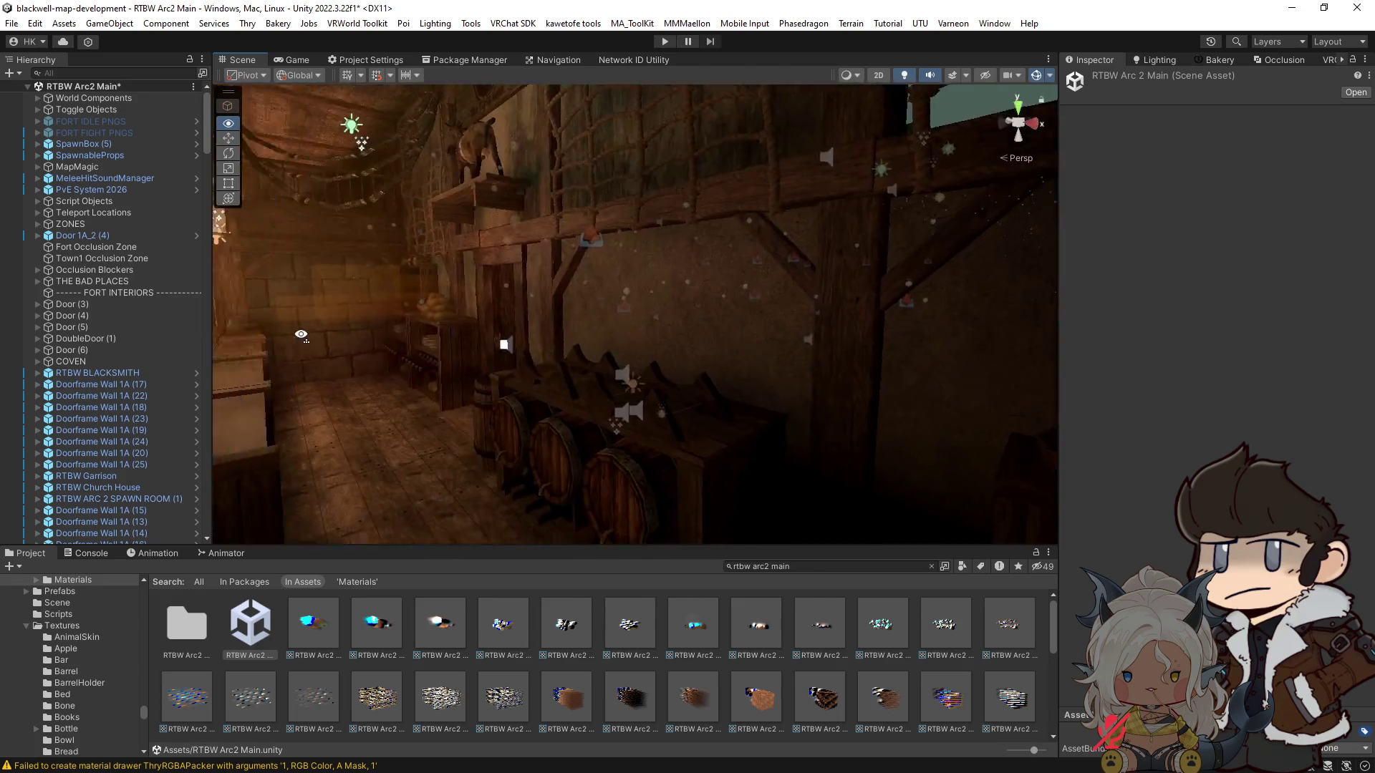
# Step: Fly the Scene view over the village and campfire to look across the fence, then open File
pyautogui.press('w')
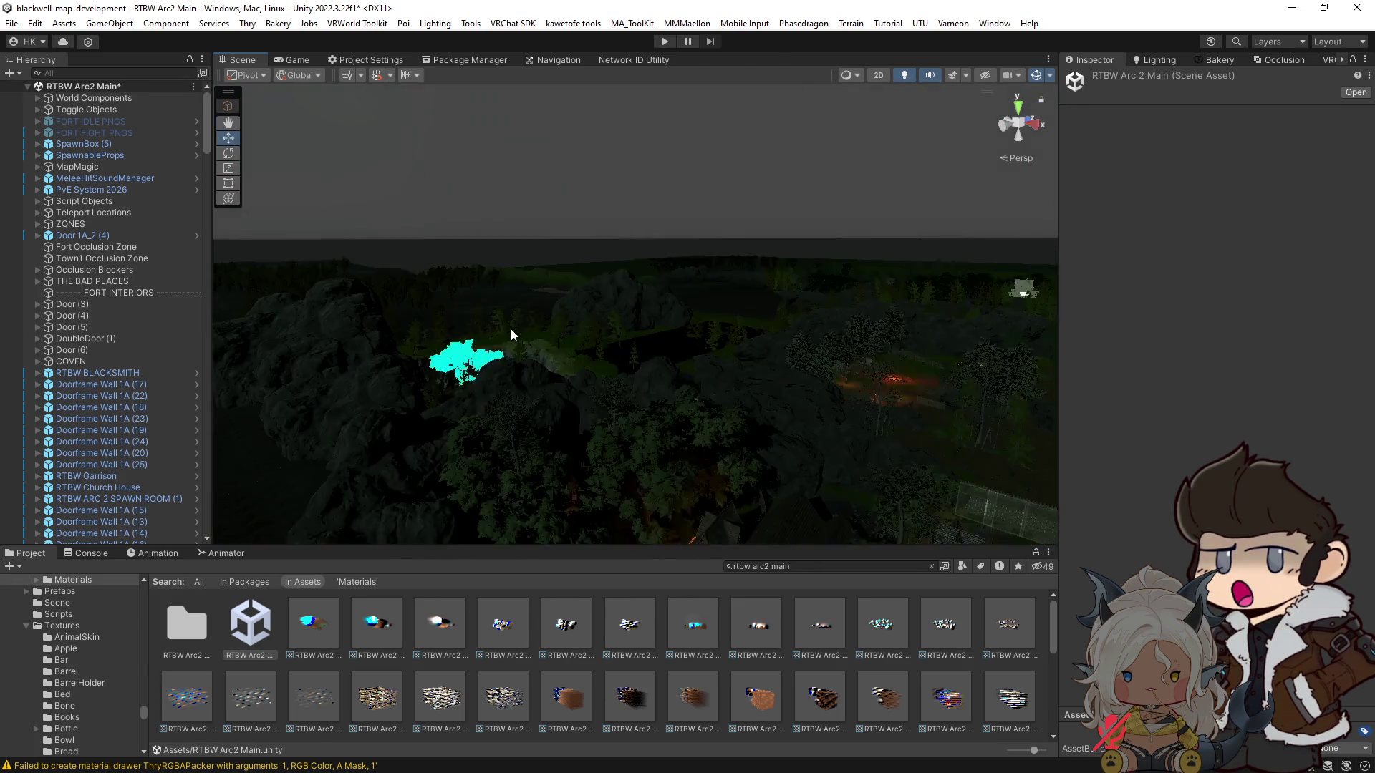
pyautogui.moveTo(638, 371); pyautogui.dragTo(730, 368)
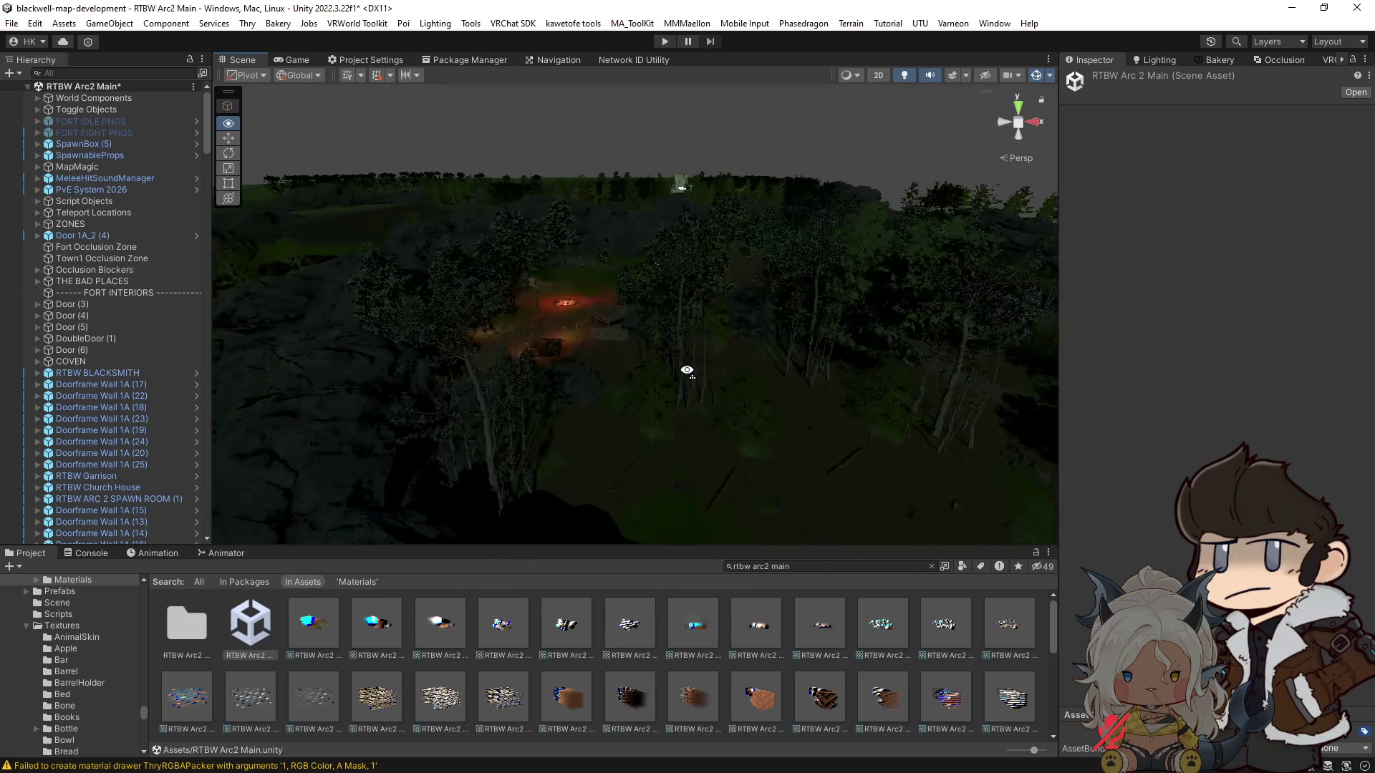
pyautogui.moveTo(654, 340)
pyautogui.mouseDown()
pyautogui.moveTo(598, 384)
pyautogui.moveTo(179, 404)
pyautogui.moveTo(197, 398)
pyautogui.mouseUp()
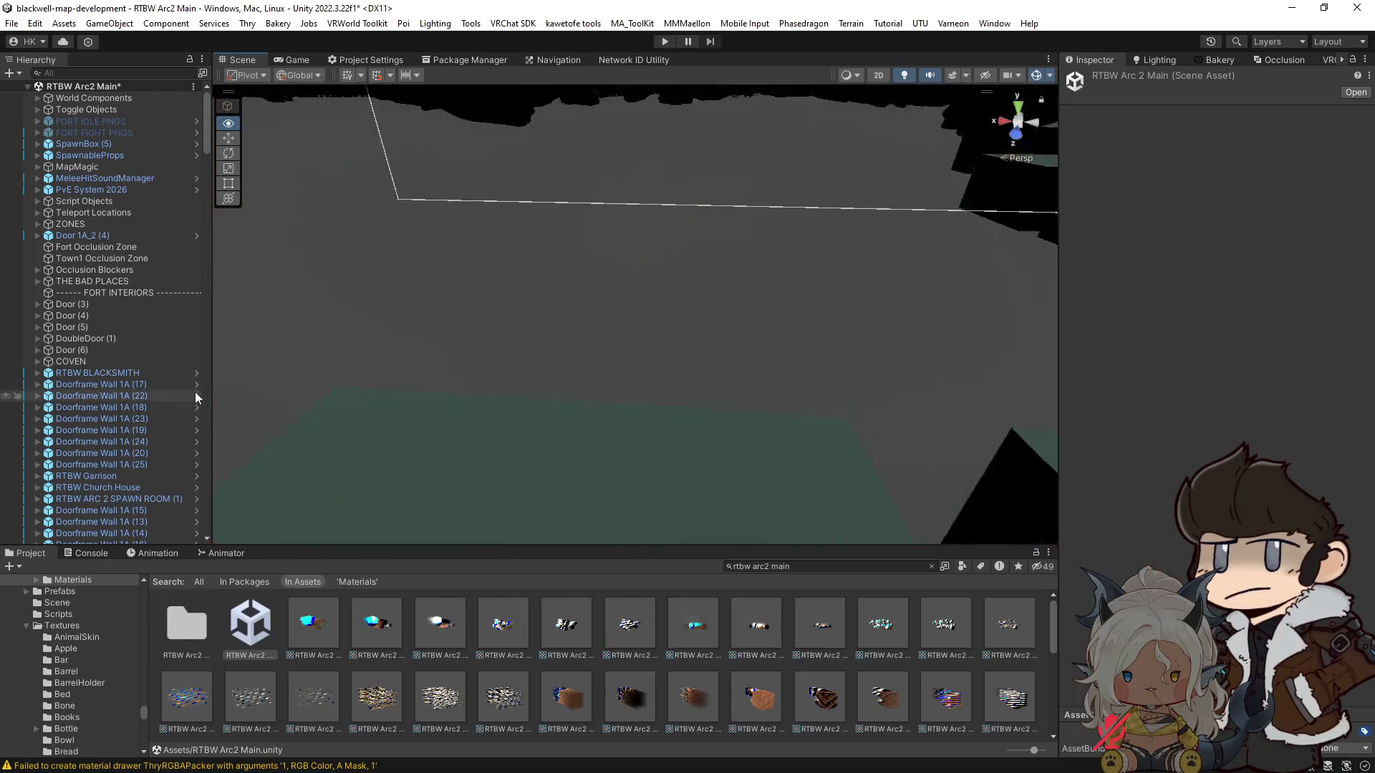
pyautogui.moveTo(231, 340)
pyautogui.mouseDown()
pyautogui.moveTo(1012, 378)
pyautogui.moveTo(976, 373)
pyautogui.mouseUp()
pyautogui.click(11, 23)
pyautogui.press('Escape')
pyautogui.moveTo(494, 358)
pyautogui.mouseDown()
pyautogui.moveTo(500, 376)
pyautogui.moveTo(647, 372)
pyautogui.moveTo(662, 323)
pyautogui.moveTo(546, 307)
pyautogui.moveTo(669, 303)
pyautogui.moveTo(720, 334)
pyautogui.moveTo(733, 385)
pyautogui.mouseUp()
pyautogui.scroll(10, 661, 324)
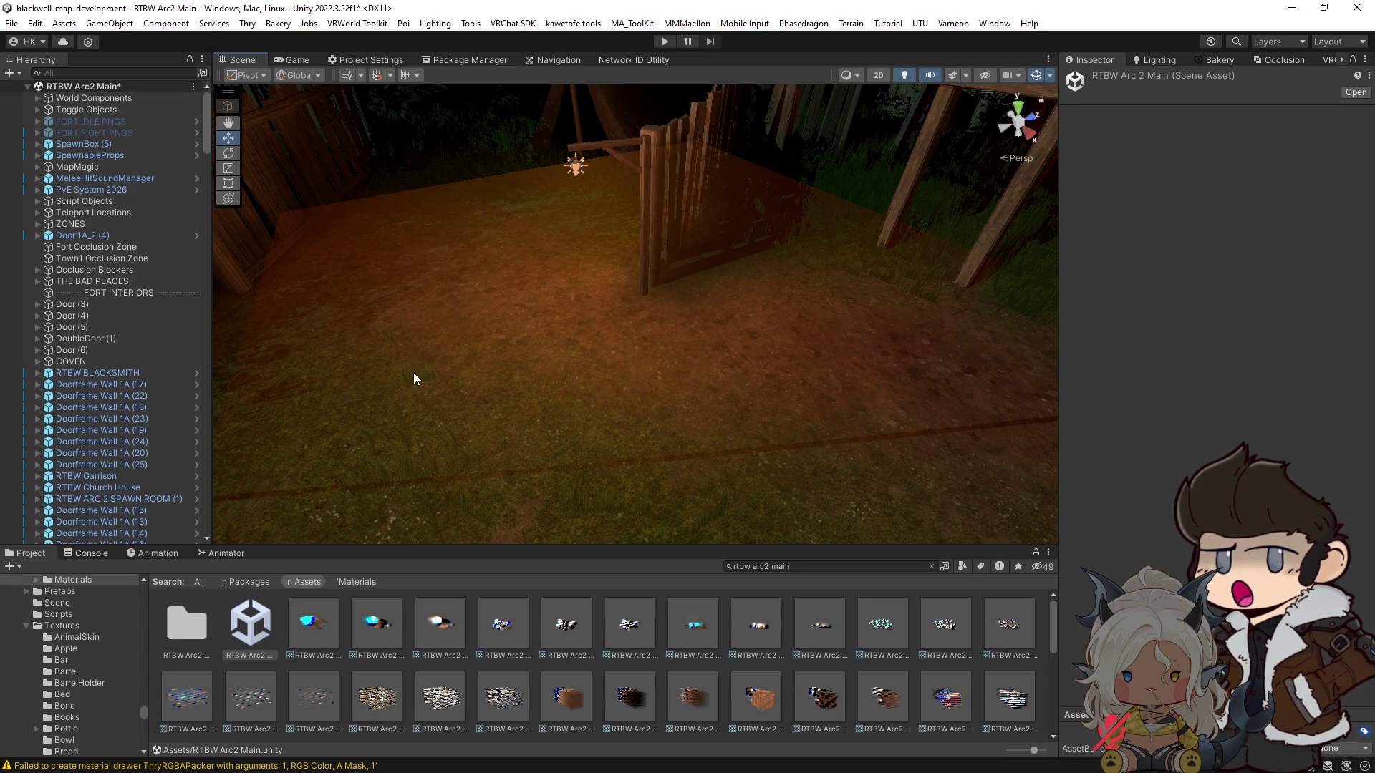
pyautogui.moveTo(328, 365)
pyautogui.mouseDown()
pyautogui.moveTo(733, 368)
pyautogui.moveTo(501, 358)
pyautogui.mouseUp()
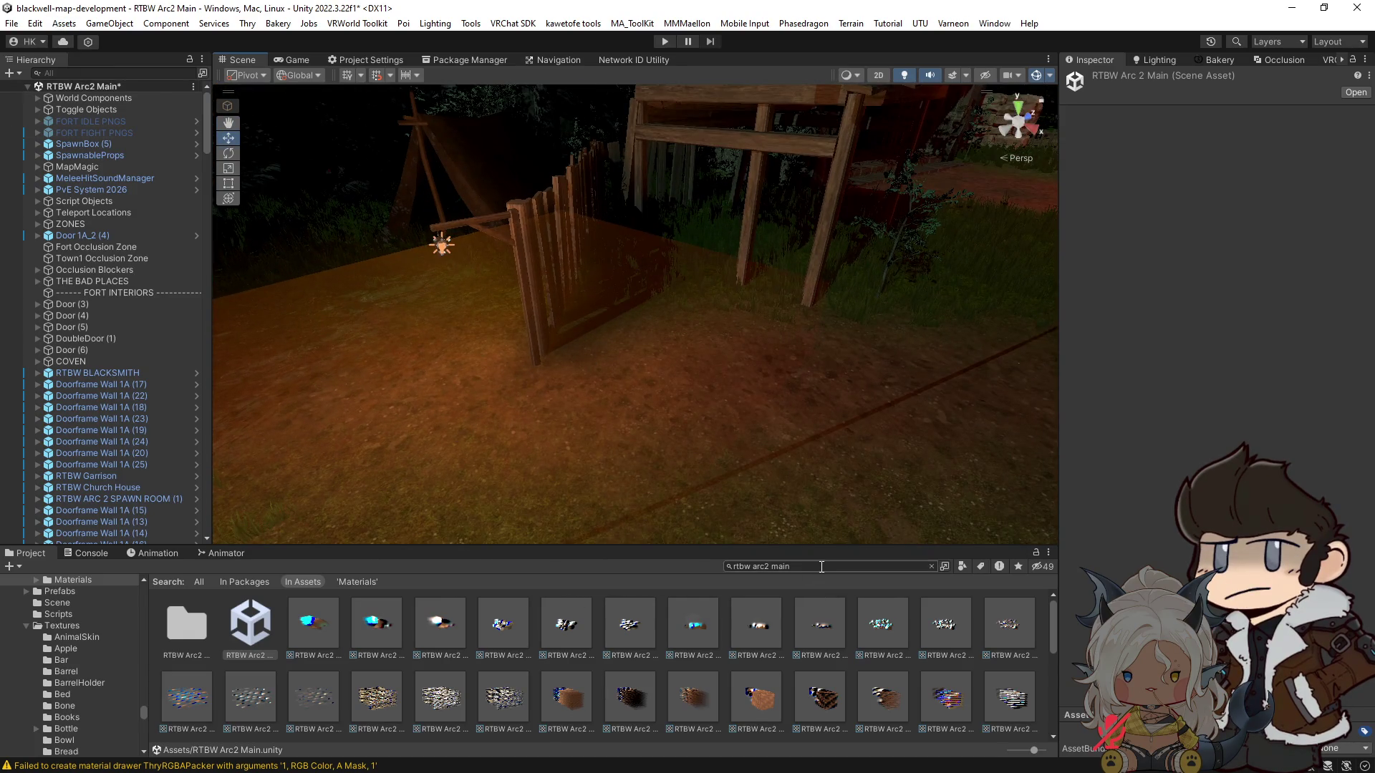
pyautogui.click(12, 23)
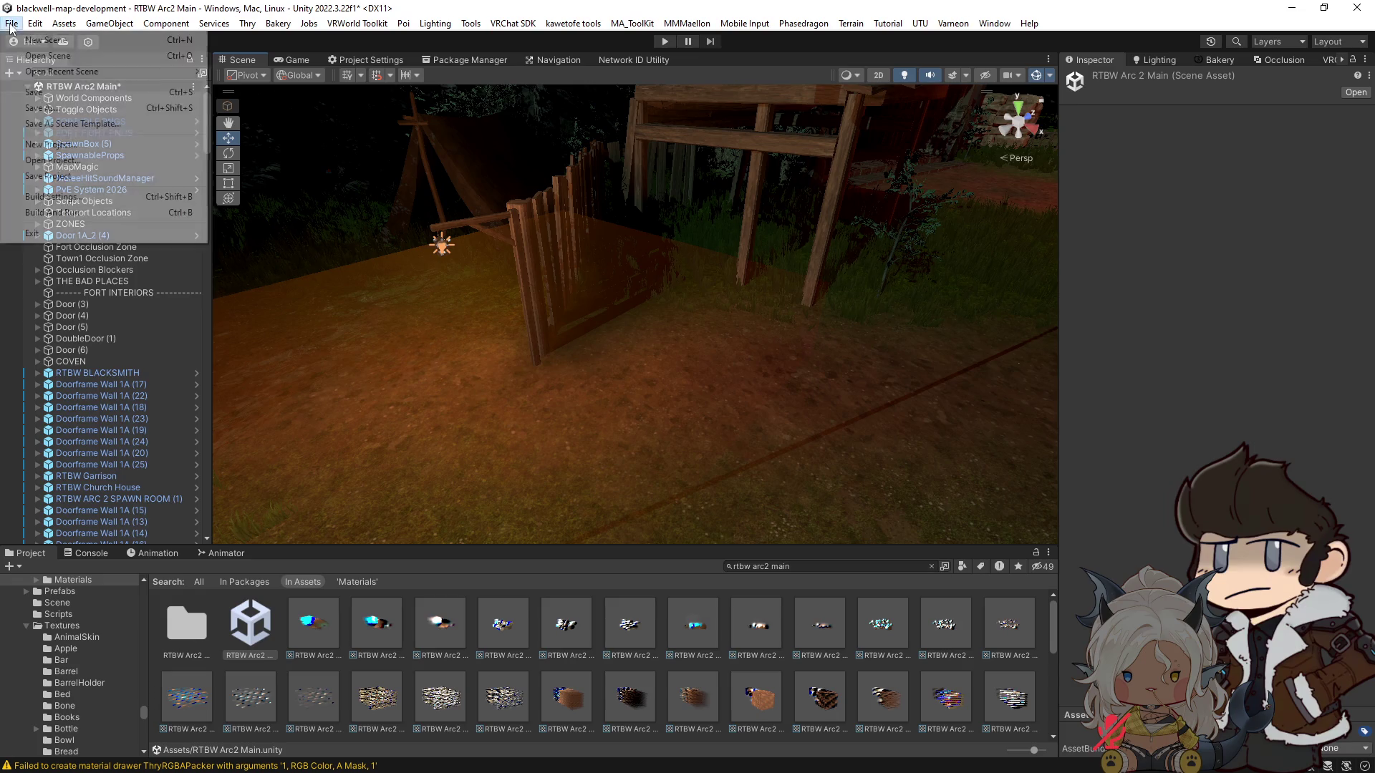
# Step: Save the scene as a new copy named 'RTBW Arc 2 Vagabond Festival' in Assets
pyautogui.click(48, 108)
pyautogui.write('R')
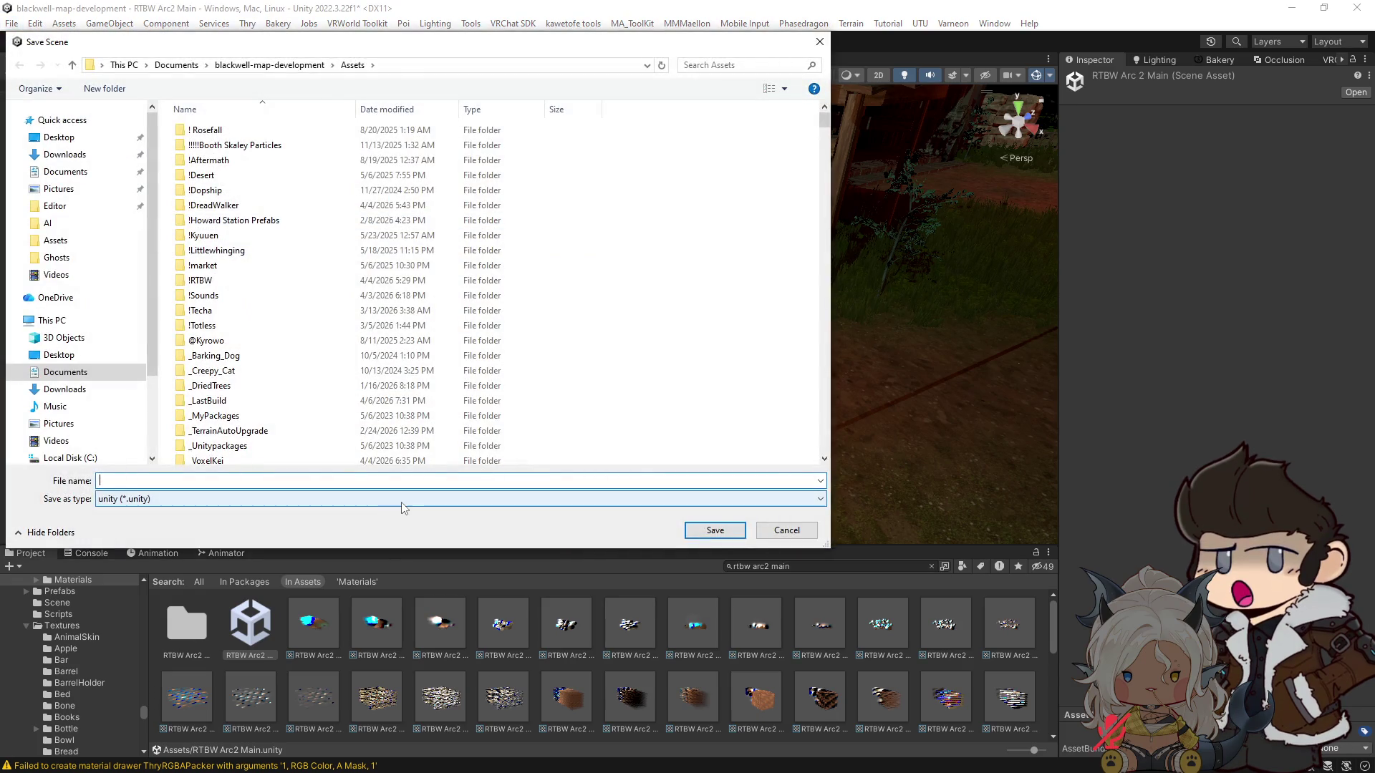
pyautogui.write('TBW ')
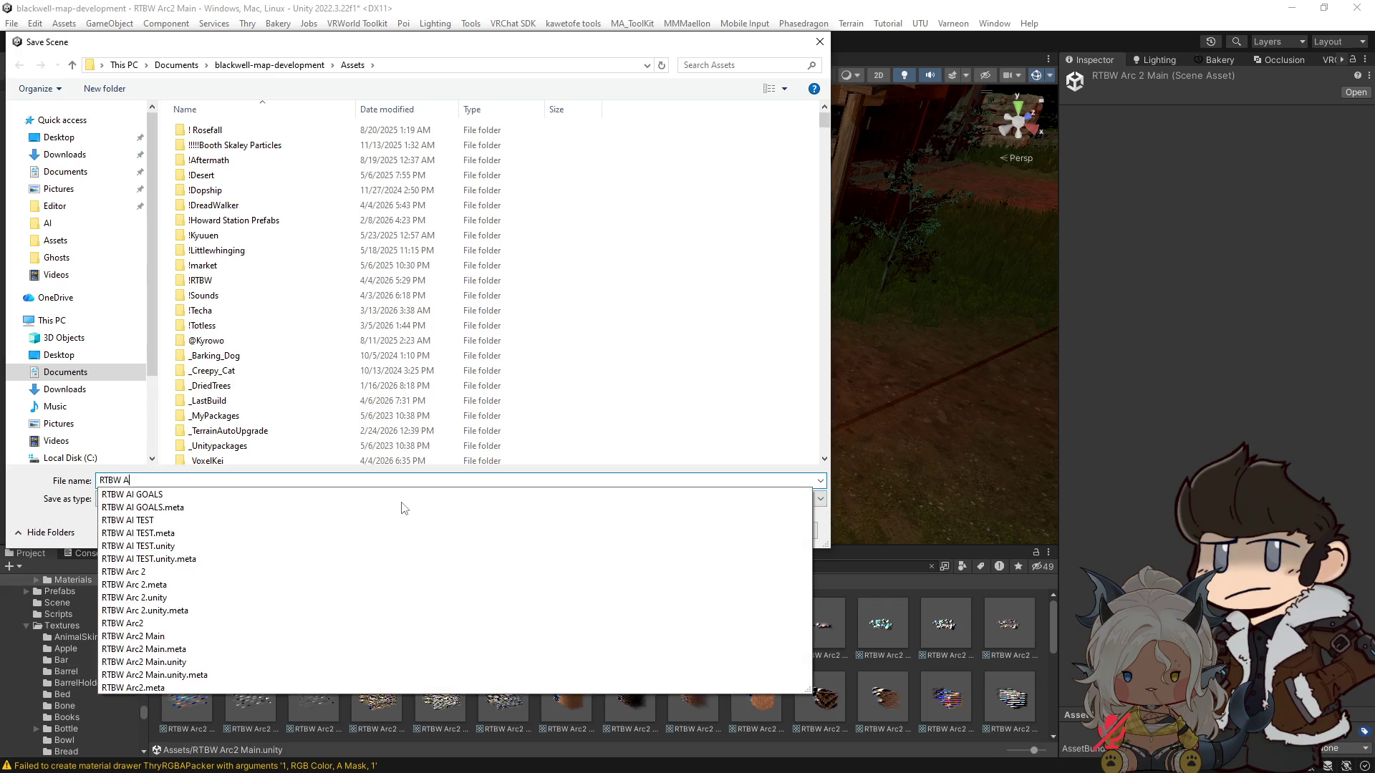
pyautogui.write('Arc')
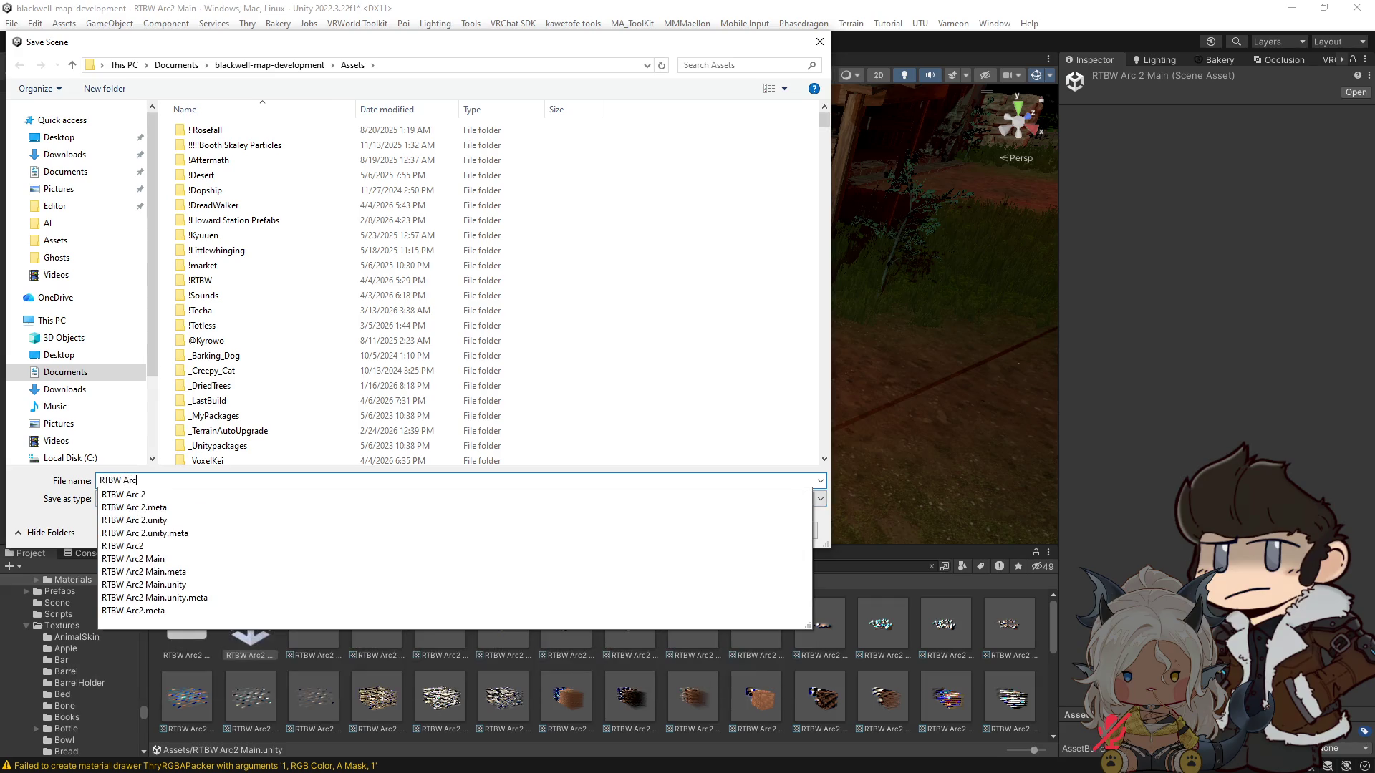
pyautogui.write(' 2')
pyautogui.press('Escape')
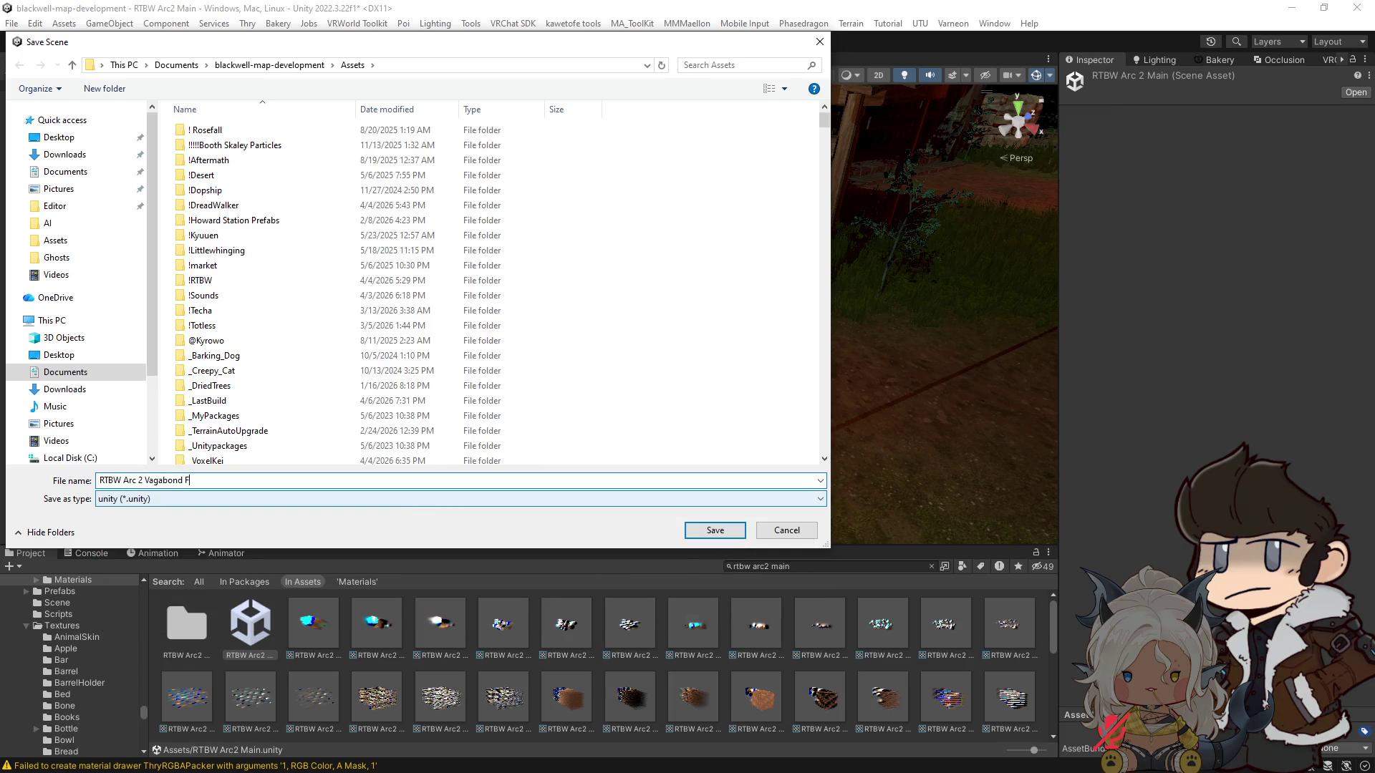
pyautogui.press('Return')
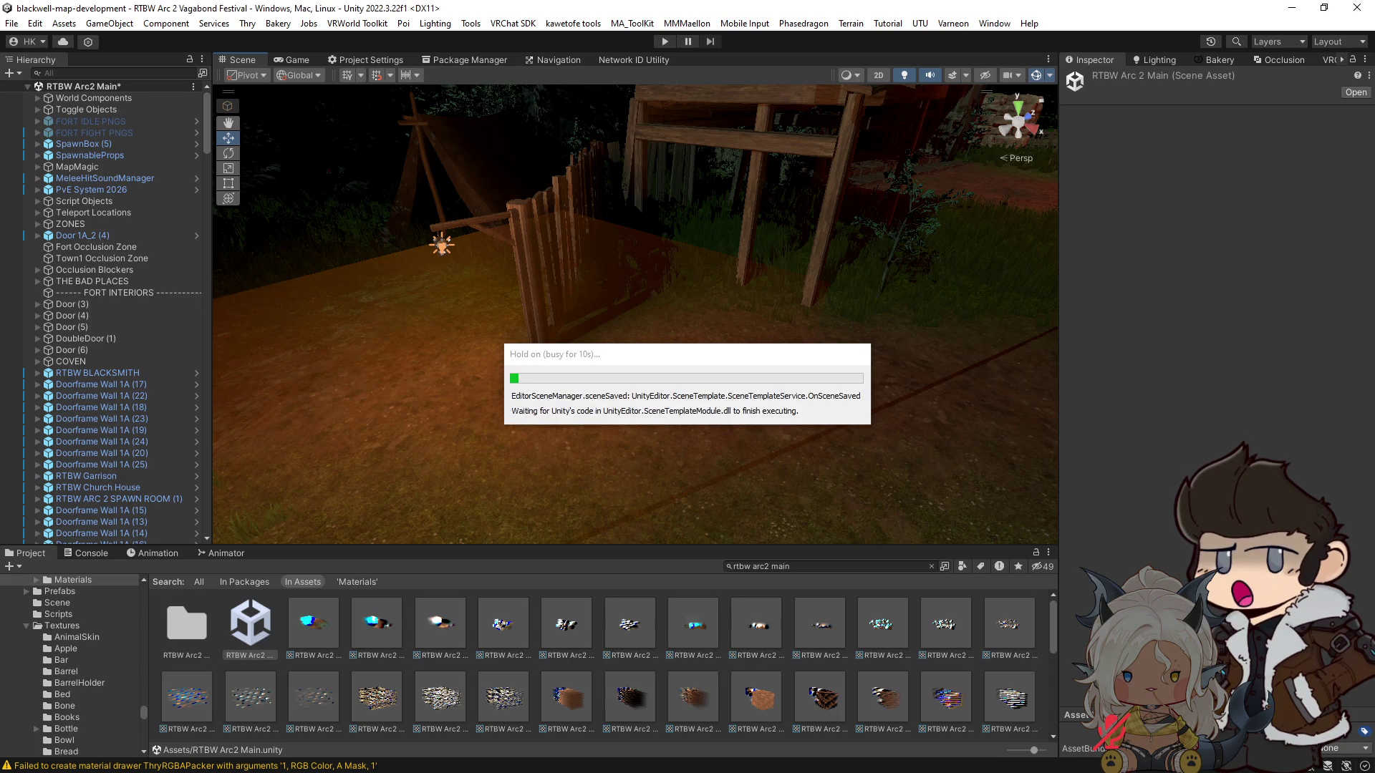
# Step: Fly the Scene view to the open dirt by the fences and tent, toggling scene lighting
pyautogui.moveTo(778, 464)
pyautogui.mouseDown()
pyautogui.moveTo(728, 460)
pyautogui.moveTo(799, 442)
pyautogui.mouseUp()
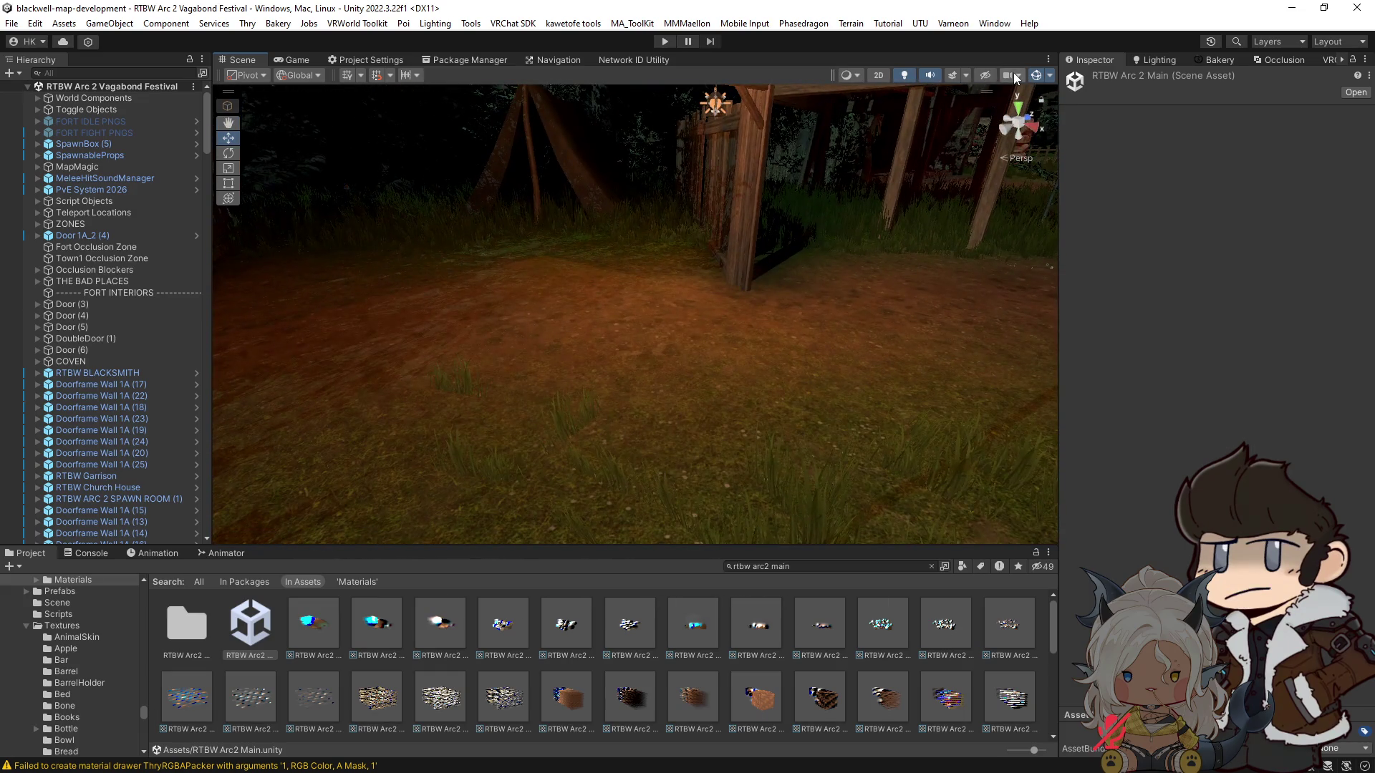
pyautogui.click(905, 73)
pyautogui.moveTo(854, 247); pyautogui.dragTo(838, 329)
pyautogui.click(838, 547)
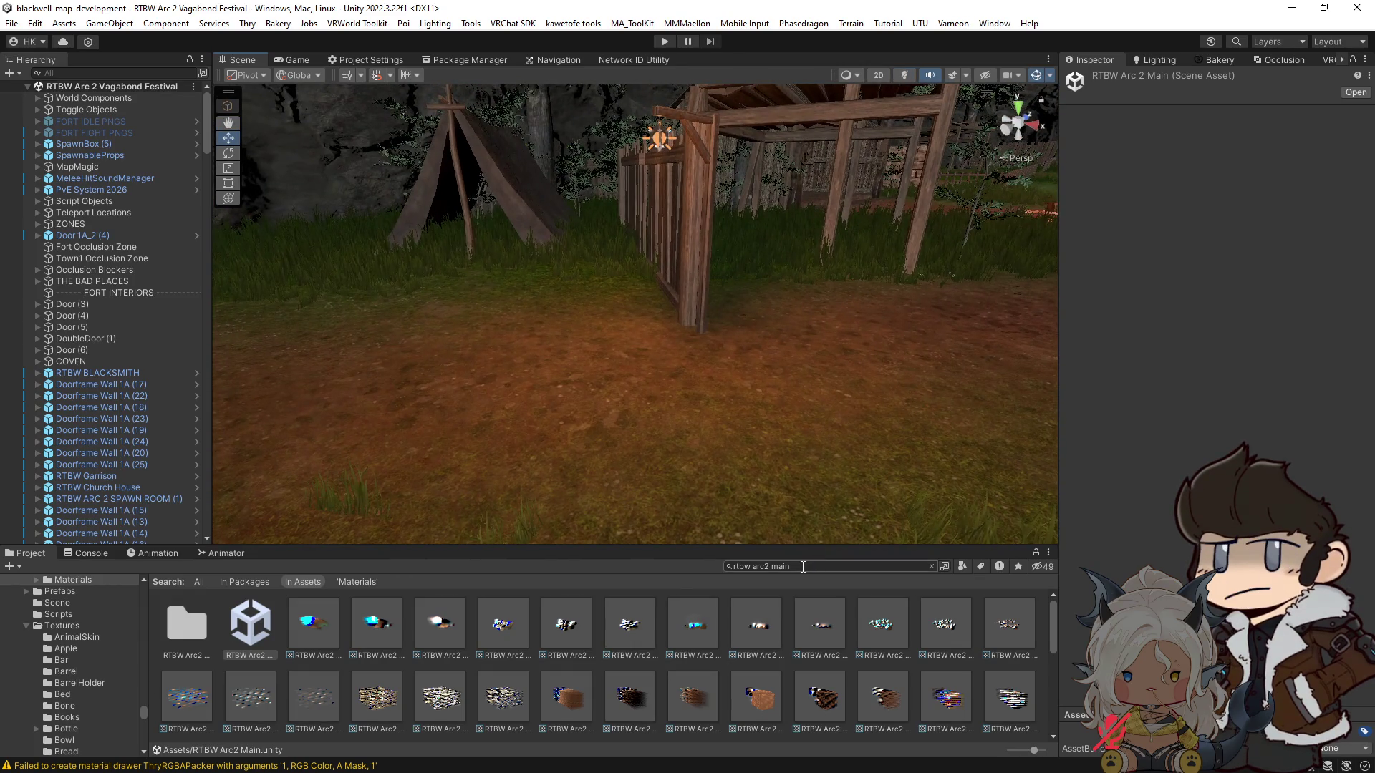
pyautogui.moveTo(839, 516); pyautogui.dragTo(841, 356)
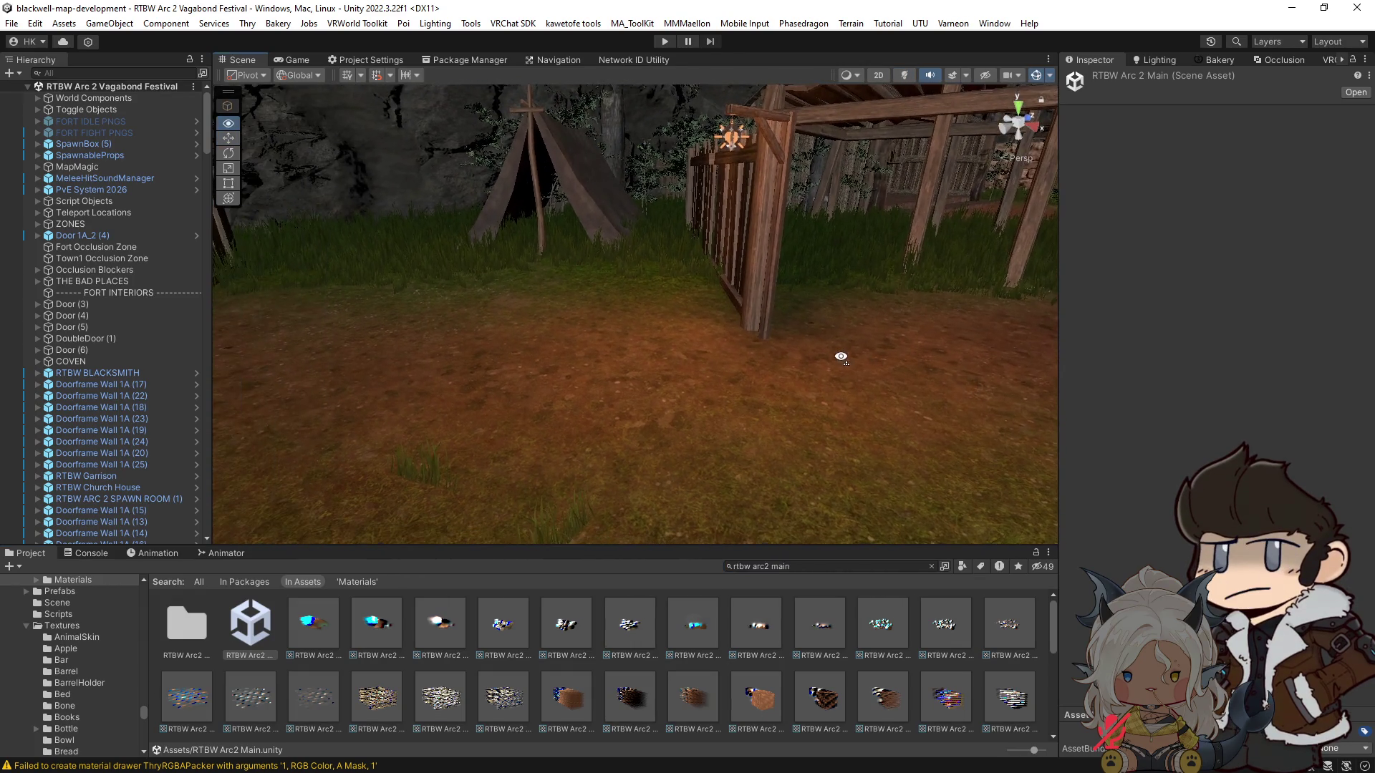
pyautogui.moveTo(915, 170)
pyautogui.mouseDown()
pyautogui.moveTo(730, 402)
pyautogui.moveTo(169, 394)
pyautogui.moveTo(641, 411)
pyautogui.moveTo(716, 466)
pyautogui.mouseUp()
pyautogui.click(812, 567)
# Step: Search 'basket', drop Basket02 beside the fence, and set its scale to 2
pyautogui.write('basket')
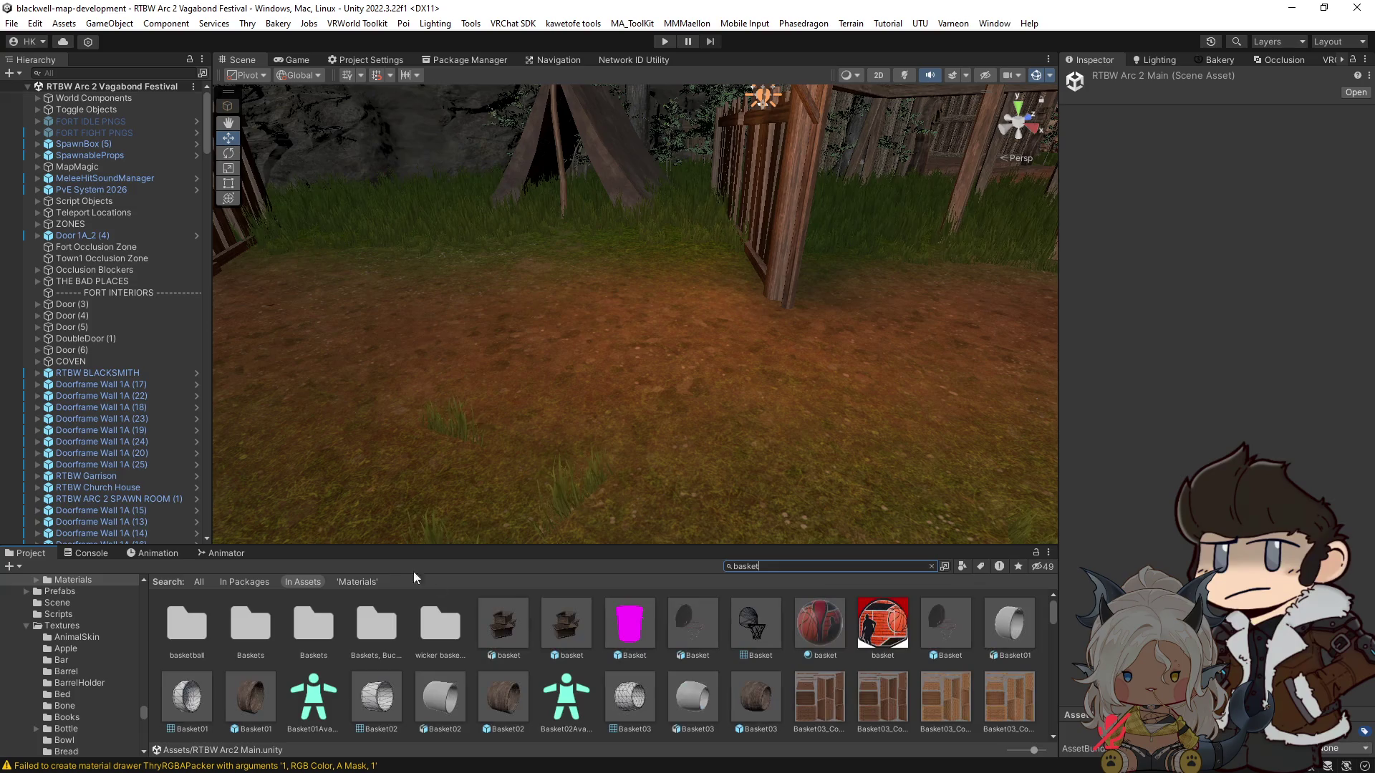
pyautogui.moveTo(508, 703)
pyautogui.mouseDown()
pyautogui.moveTo(684, 333)
pyautogui.moveTo(716, 318)
pyautogui.mouseUp()
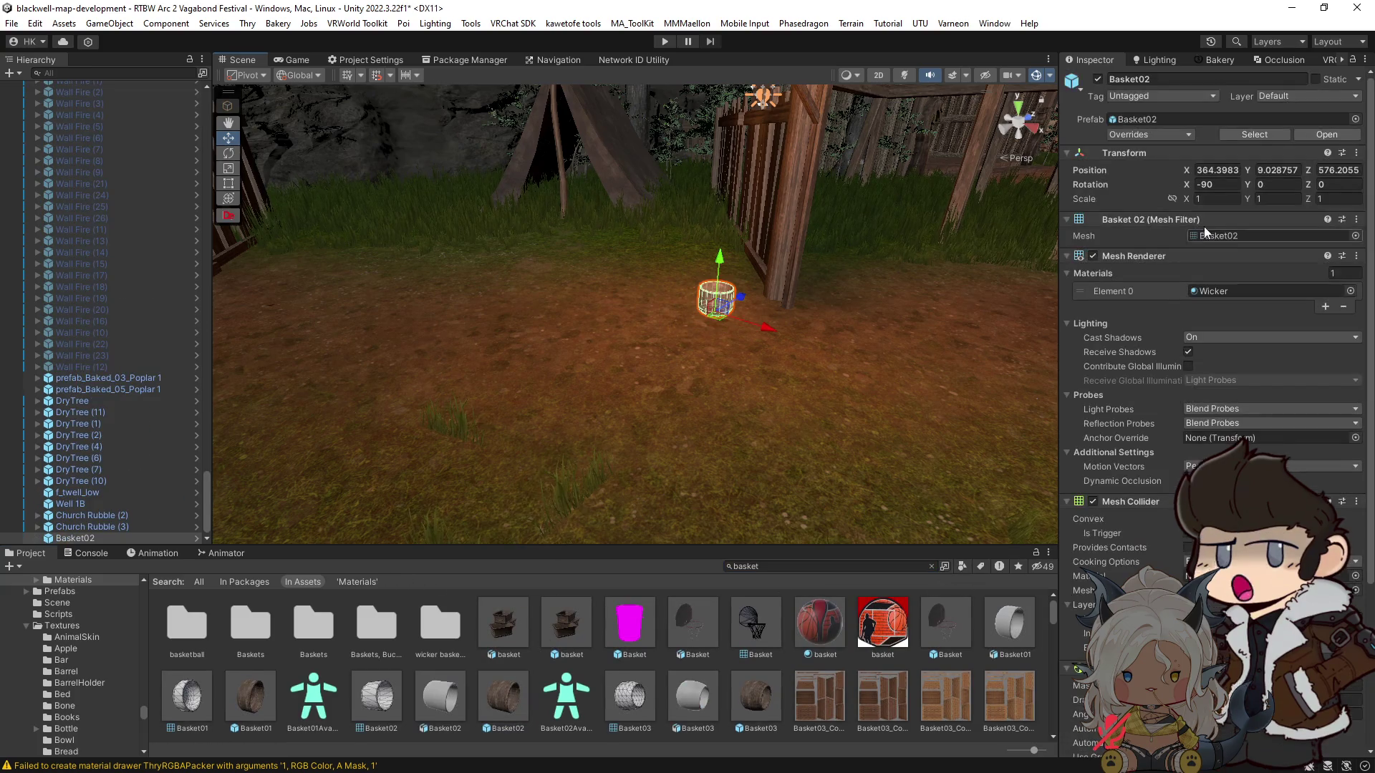
pyautogui.click(1204, 199)
pyautogui.write('2')
pyautogui.press('Return')
# Step: Remove the Mesh Collider component from the Basket02 basket
pyautogui.moveTo(784, 432)
pyautogui.mouseDown()
pyautogui.moveTo(896, 434)
pyautogui.moveTo(911, 456)
pyautogui.moveTo(759, 457)
pyautogui.mouseUp()
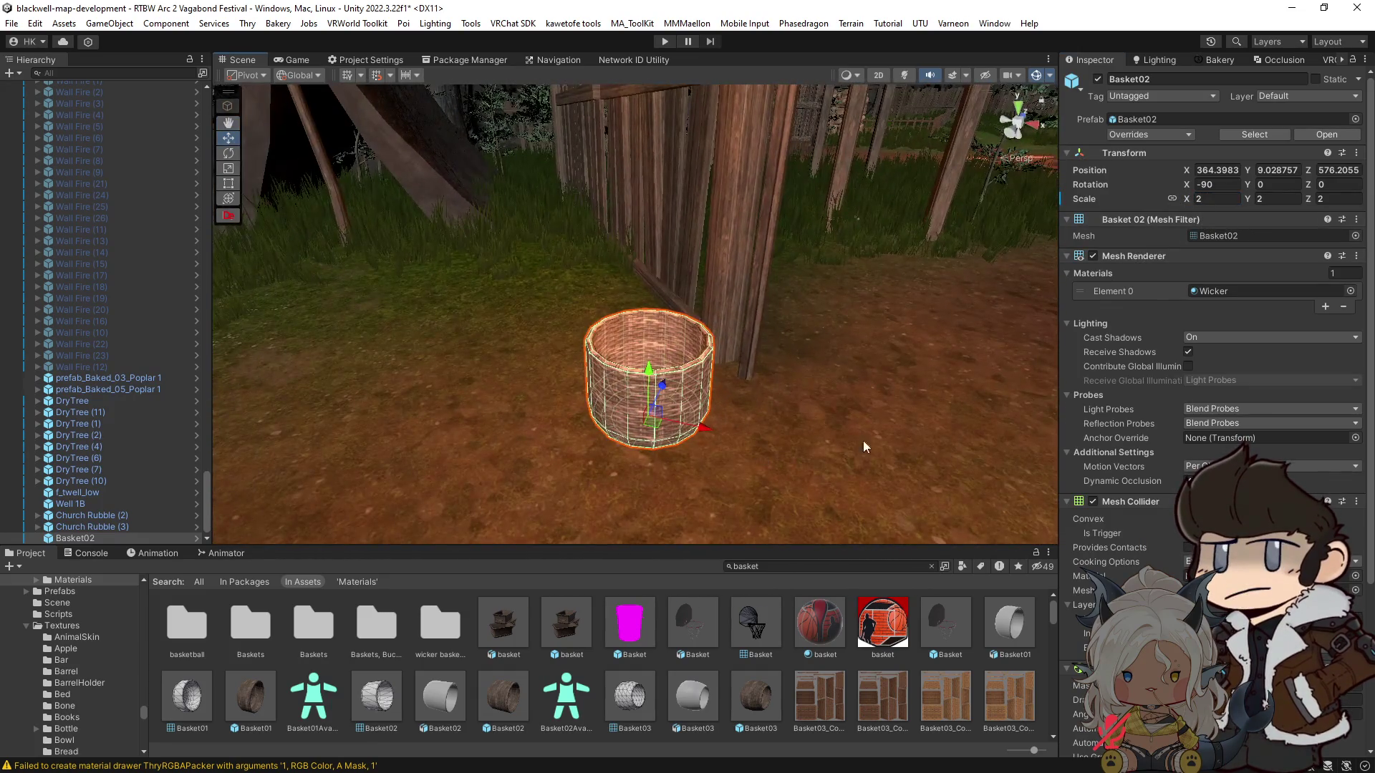
pyautogui.rightClick(1132, 497)
pyautogui.click(1161, 528)
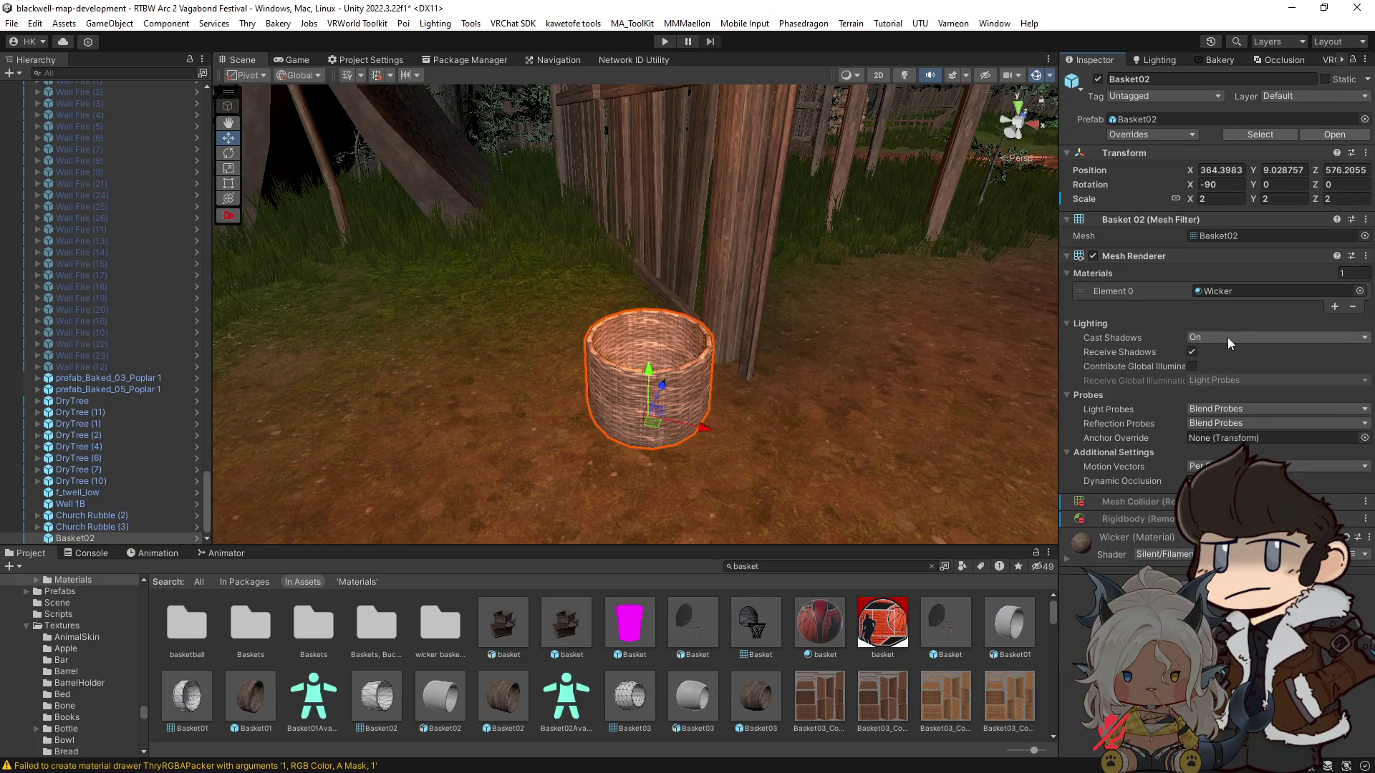
# Step: Set Basket02's Static flag to Occludee Static, leaving its layer unchanged
pyautogui.click(1368, 79)
pyautogui.click(1246, 96)
pyautogui.click(1275, 96)
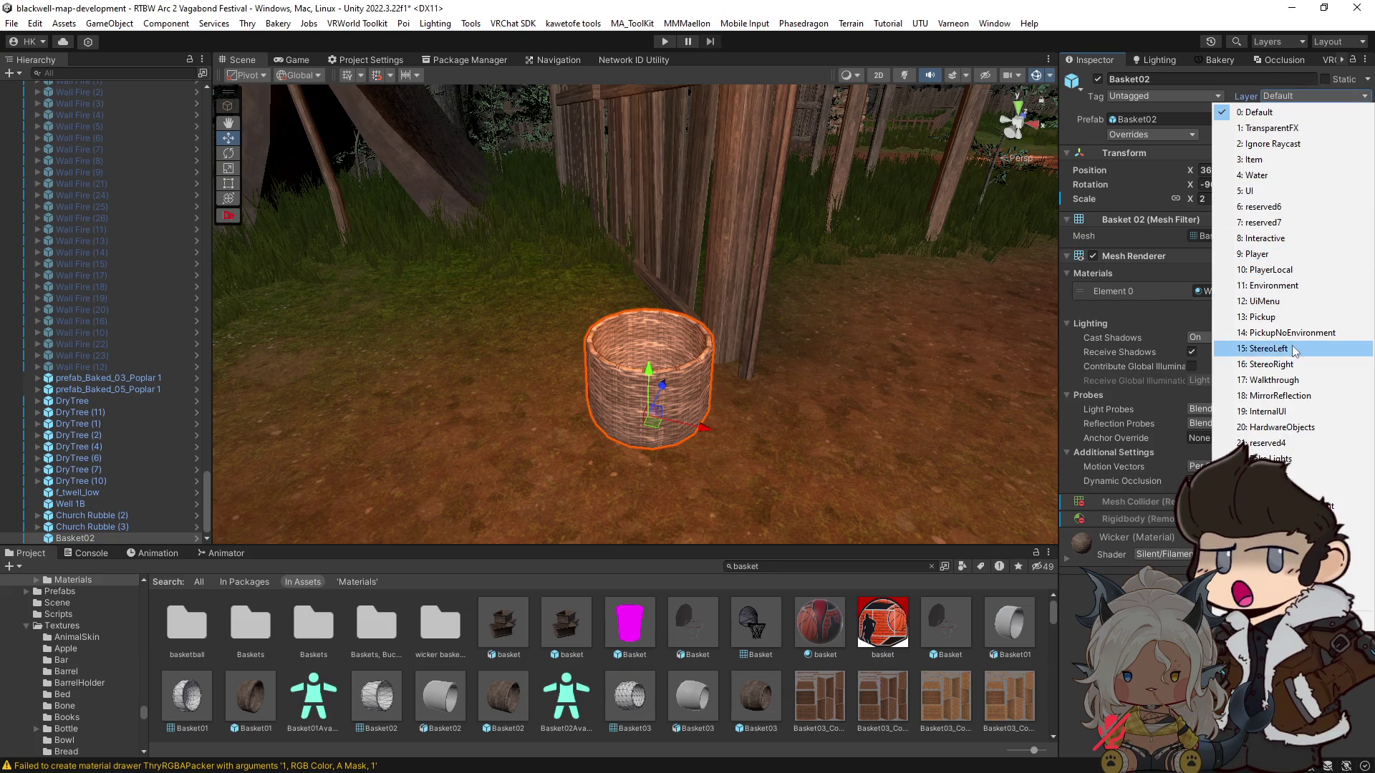
pyautogui.click(1289, 380)
pyautogui.click(1367, 79)
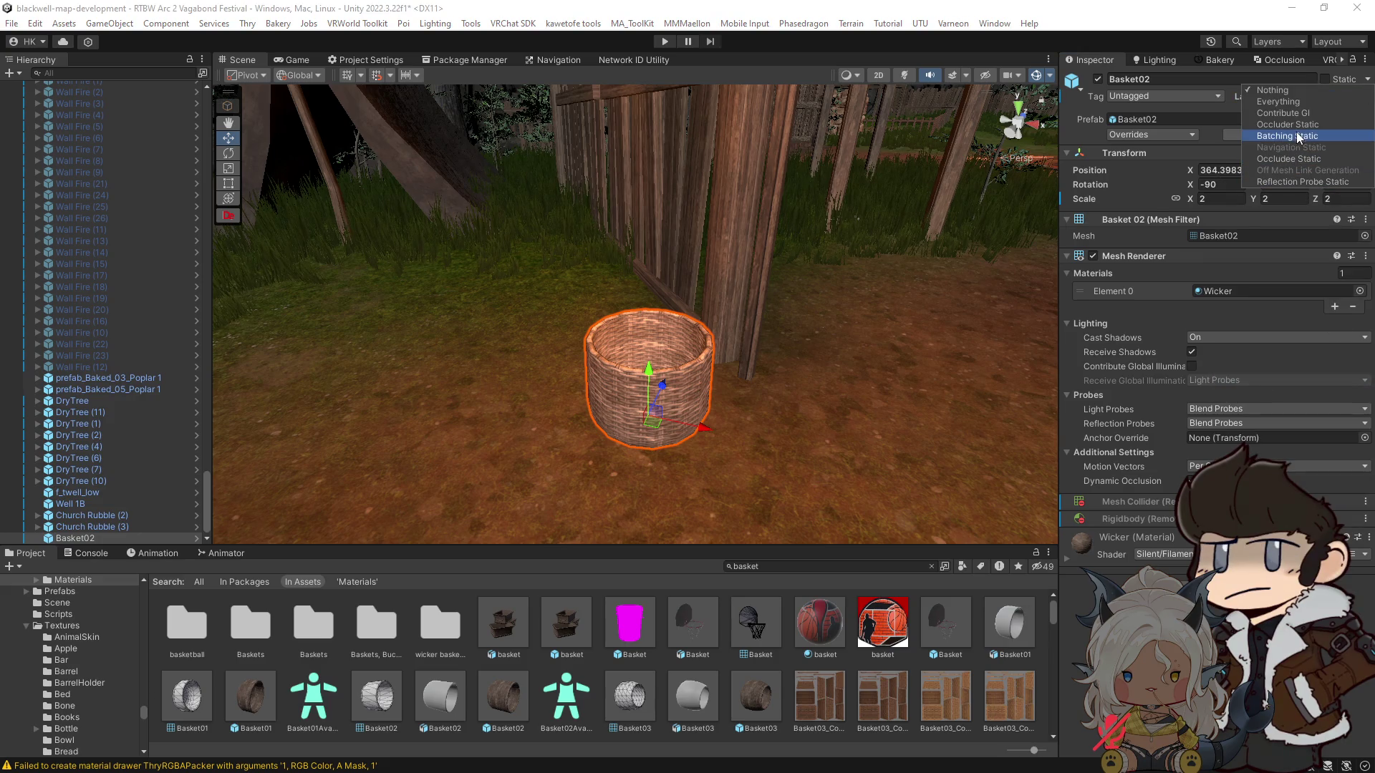
pyautogui.click(1285, 158)
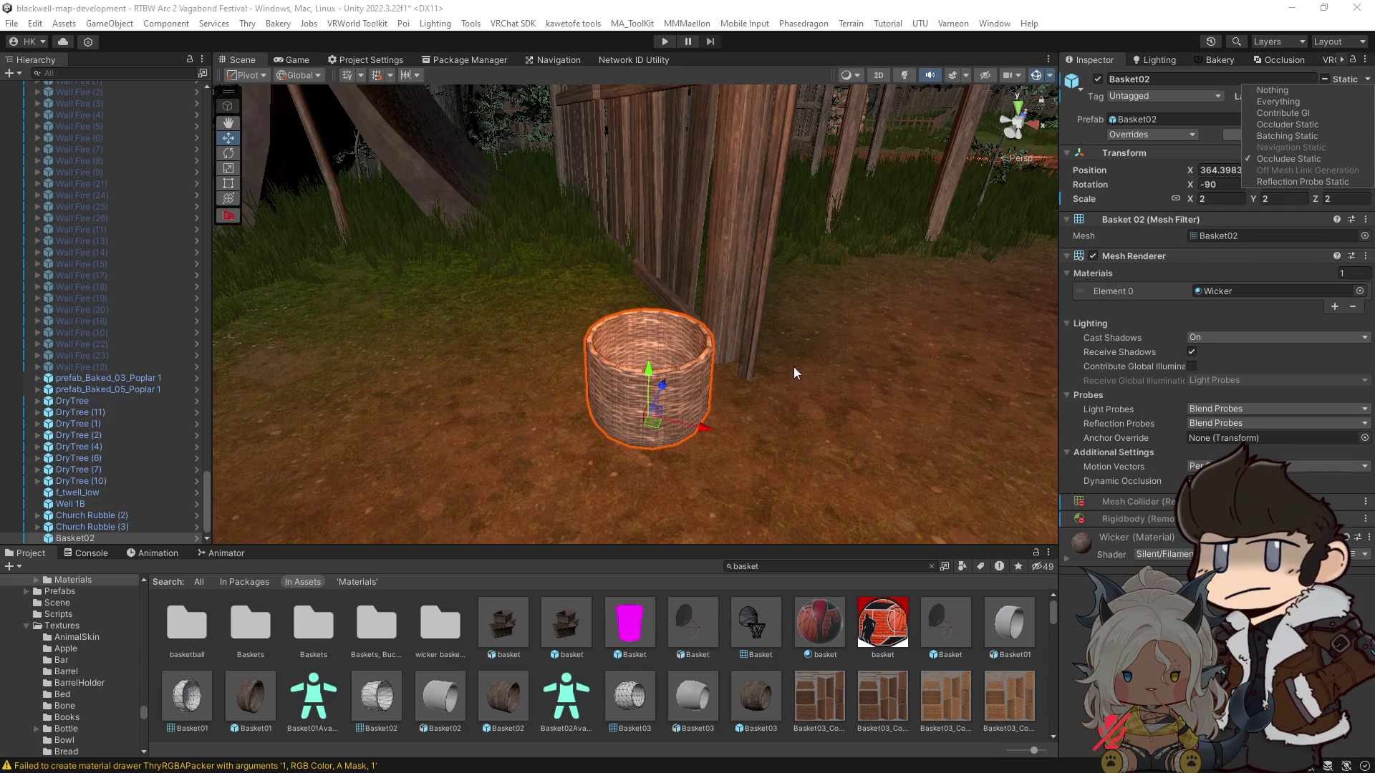